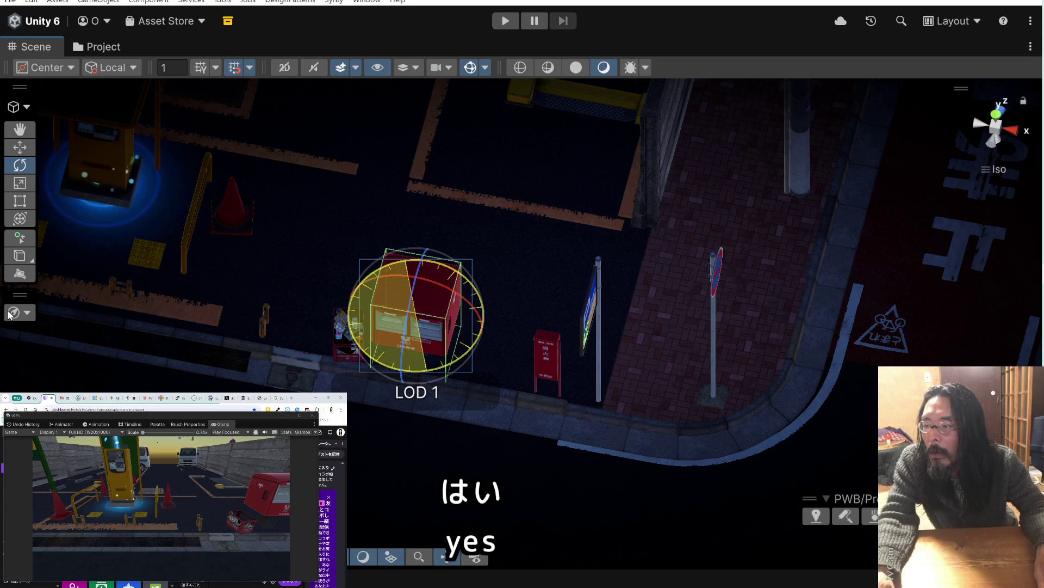
Rotate the large red box and move it up onto the brick sidewalk
mouse_move(9, 315)
left_mouse_down()
mouse_move(210, 345)
mouse_move(331, 328)
mouse_move(531, 351)
left_mouse_up()
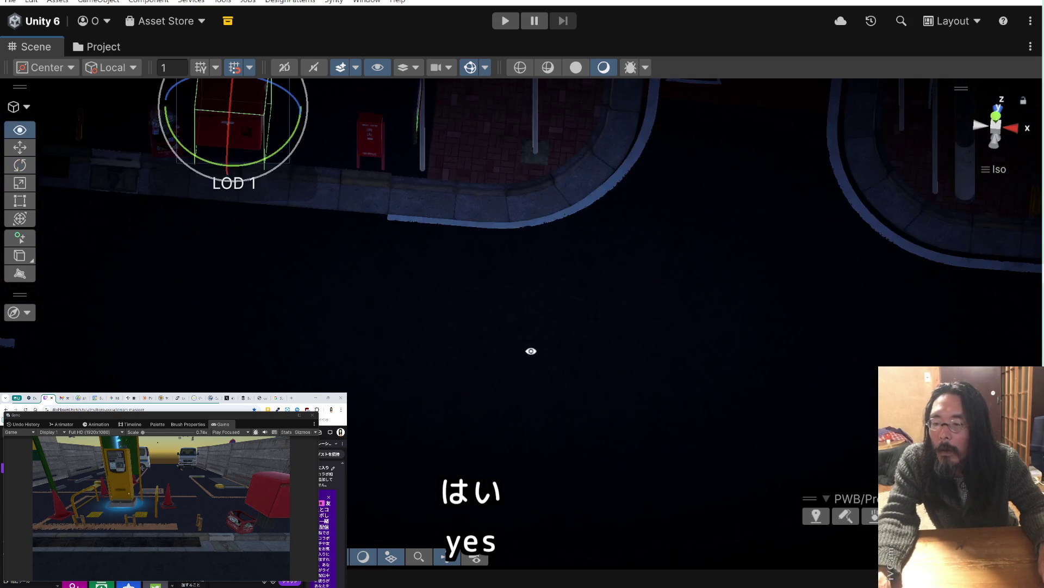
left_click_drag(396, 235, 547, 360)
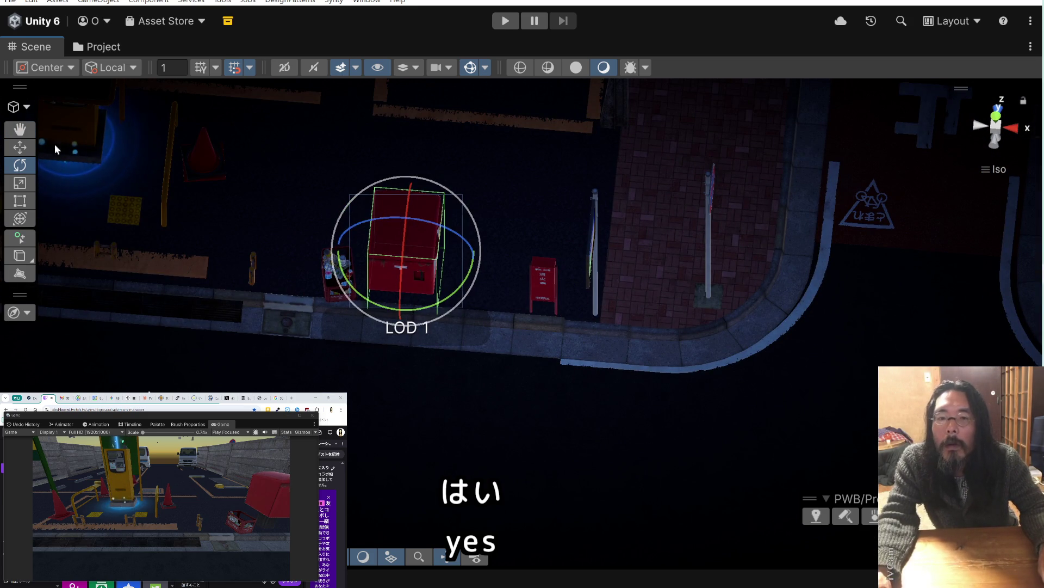
key("w")
mouse_move(408, 264)
left_mouse_down()
mouse_move(654, 141)
mouse_move(658, 123)
left_mouse_up()
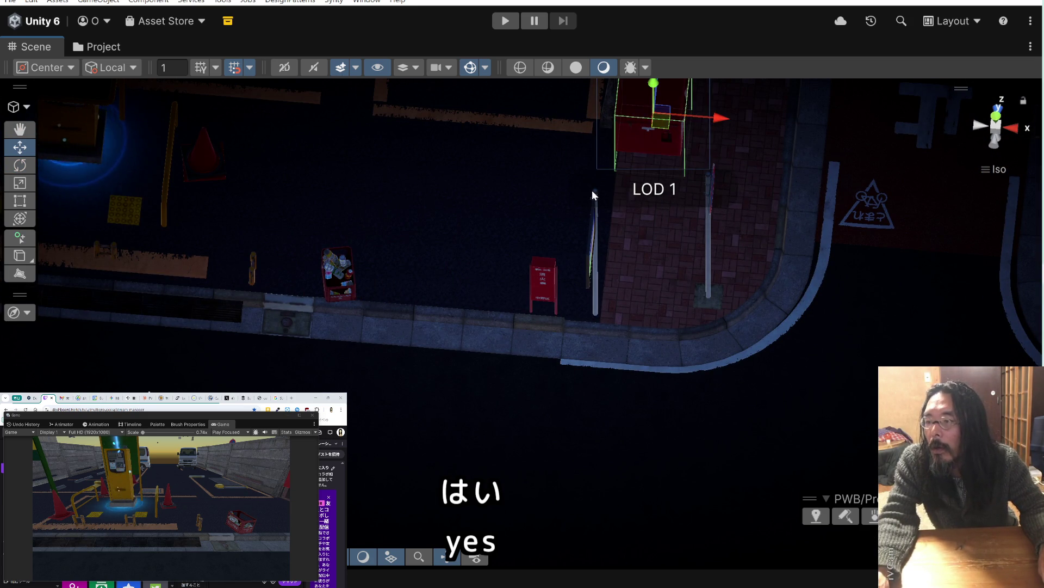
key("f")
mouse_move(491, 348)
left_mouse_down()
mouse_move(525, 305)
mouse_move(507, 282)
mouse_move(495, 295)
mouse_move(396, 279)
mouse_move(466, 332)
mouse_move(582, 207)
left_mouse_up()
Pull back to view more of the street and select the small red post box
scroll(469, 221, "down", 2)
mouse_move(469, 221)
left_mouse_down()
mouse_move(430, 220)
mouse_move(443, 275)
left_mouse_up()
scroll(386, 244, "down", 1)
left_click_drag(376, 235, 422, 271)
left_click(452, 372)
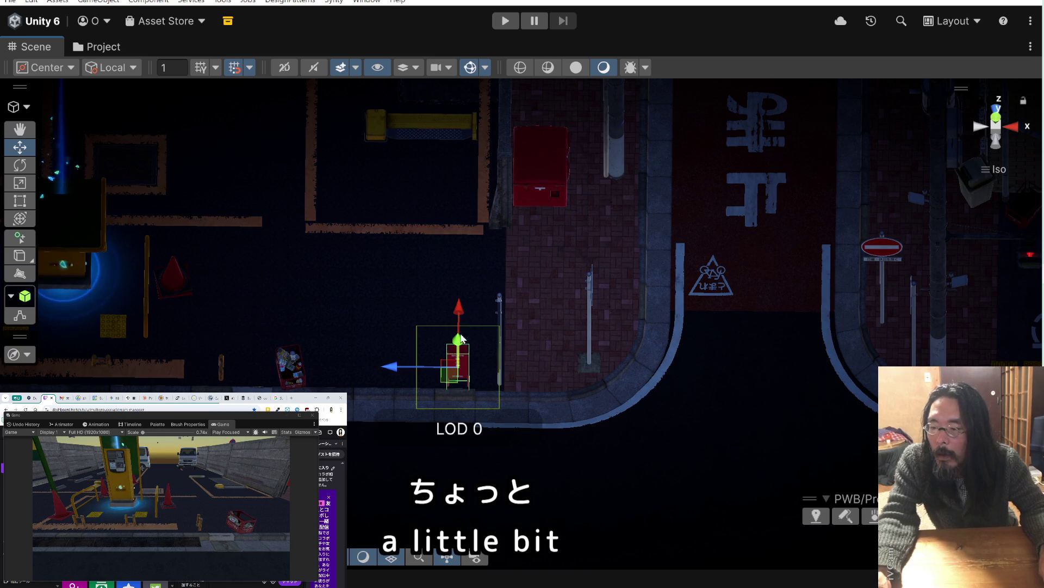
Place the small red post box on the sidewalk beside the large red box
left_click_drag(441, 292, 517, 321)
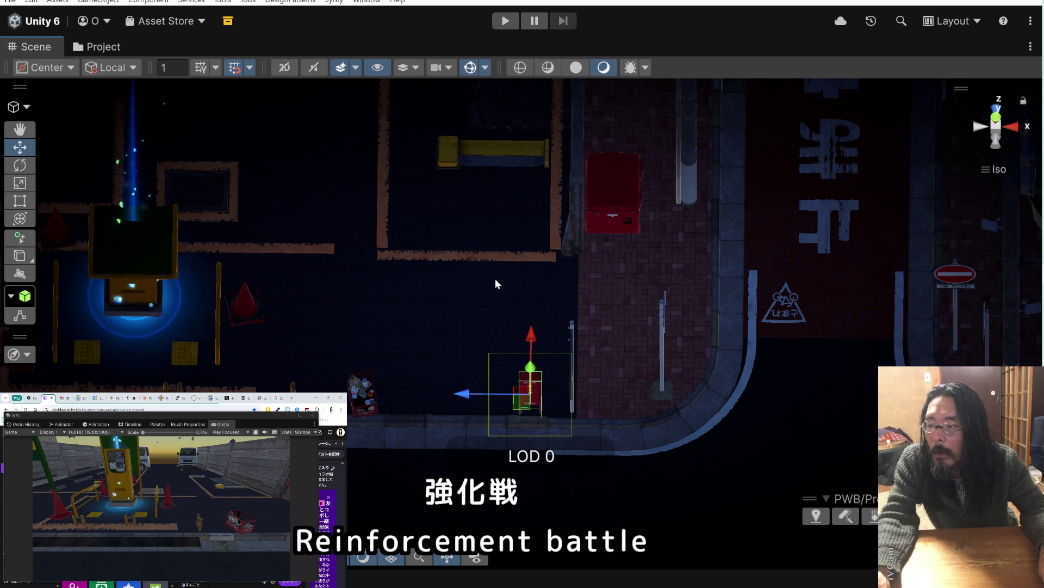
scroll(495, 278, "down", 2)
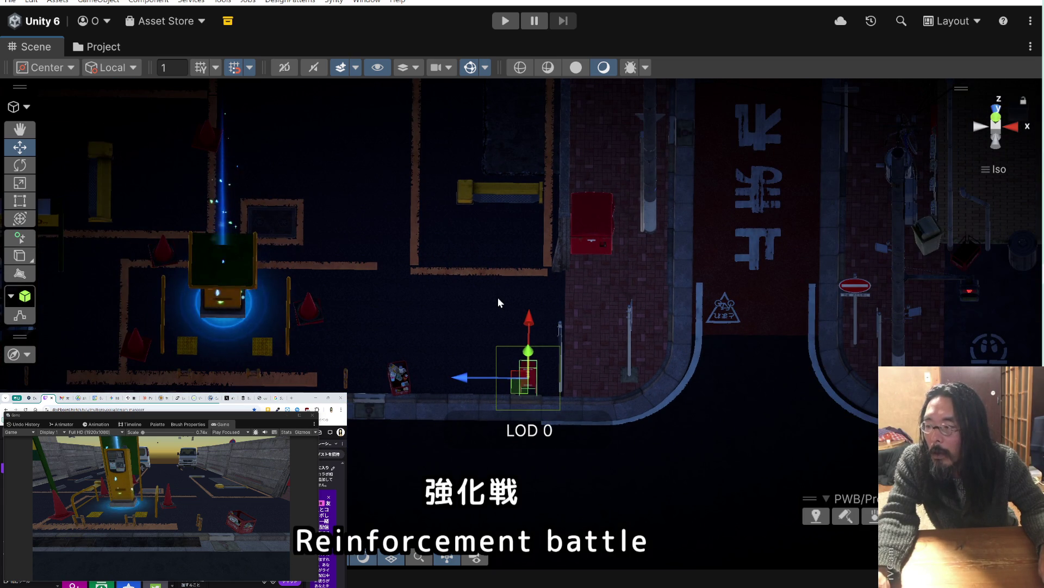
left_click_drag(527, 396, 597, 326)
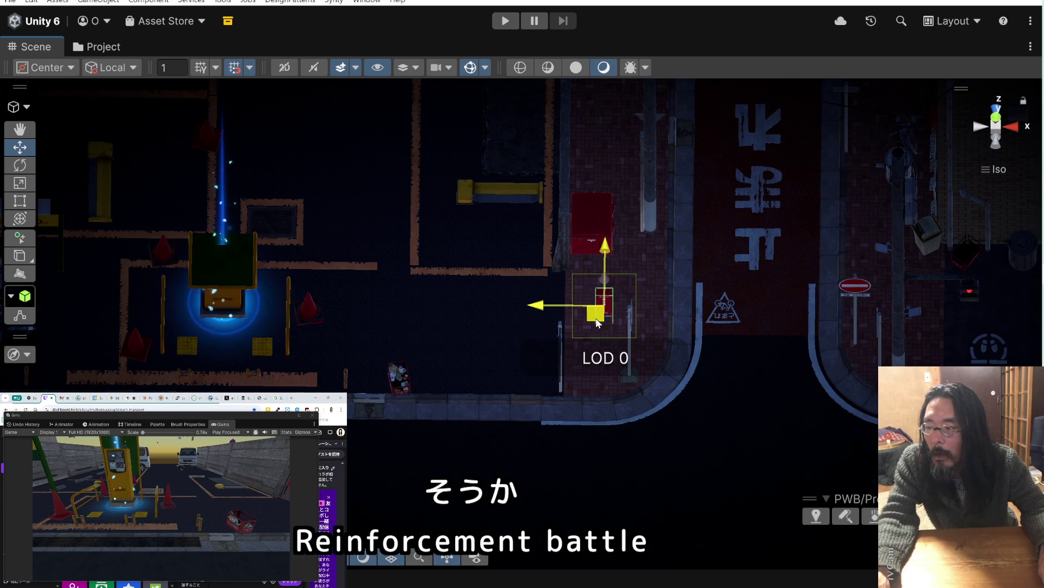
scroll(495, 314, "up", 1)
scroll(495, 311, "up", 1)
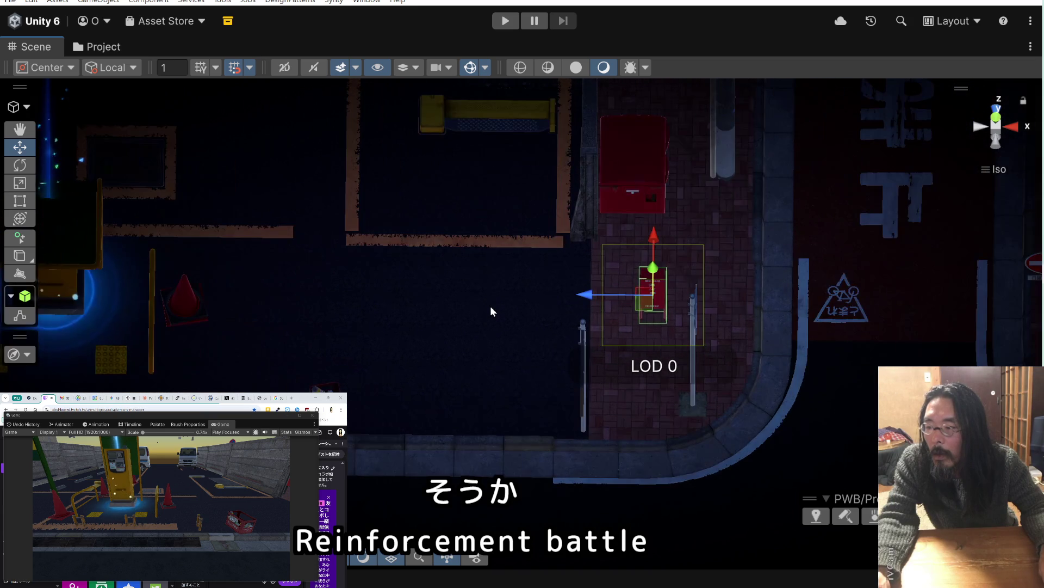
scroll(516, 356, "down", 5)
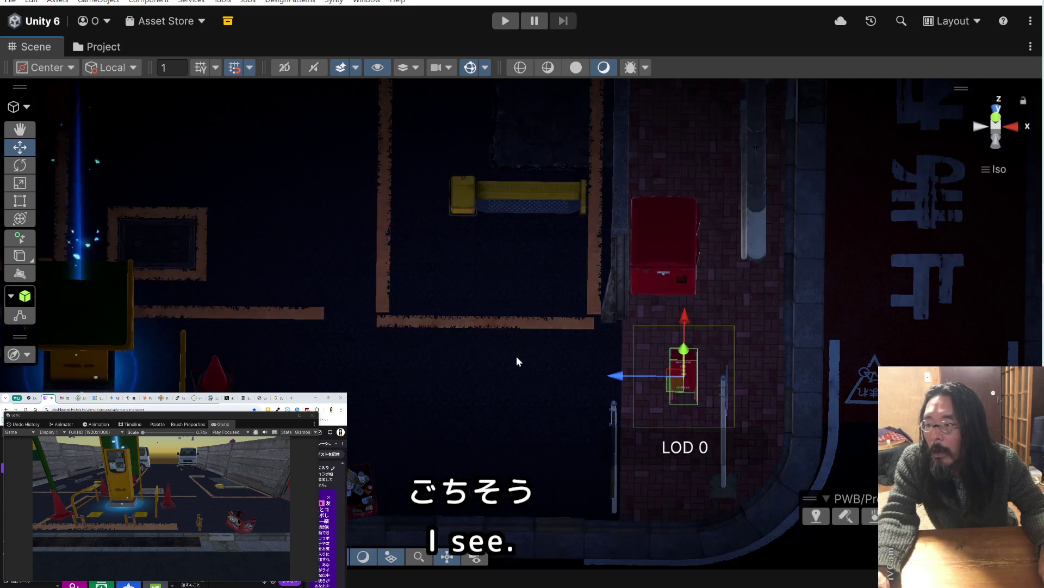
Select the long wall piece and slide it along the sidewalk edge to the curb
left_click(568, 261)
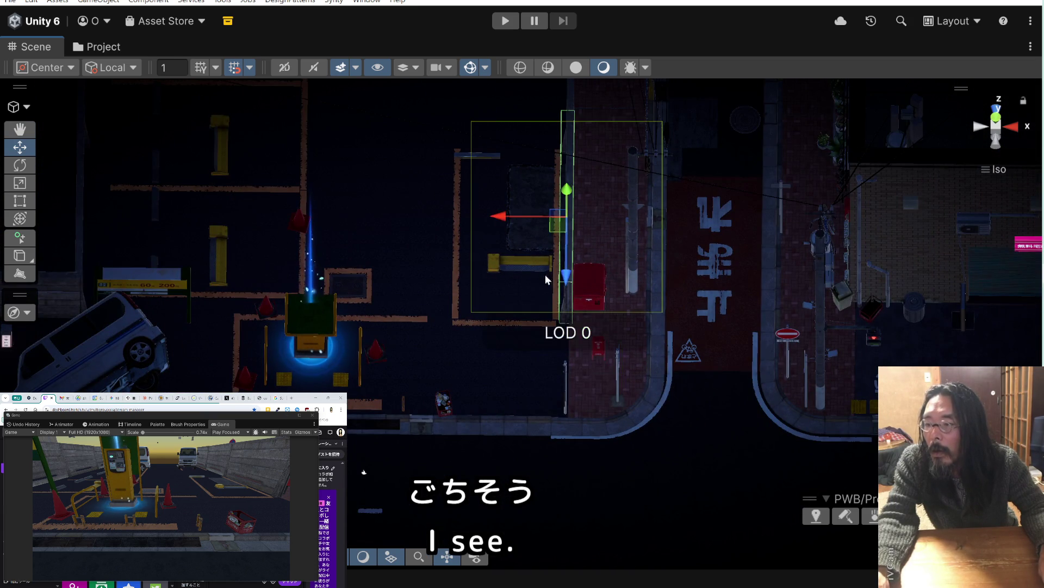
key("Up")
key("shift")
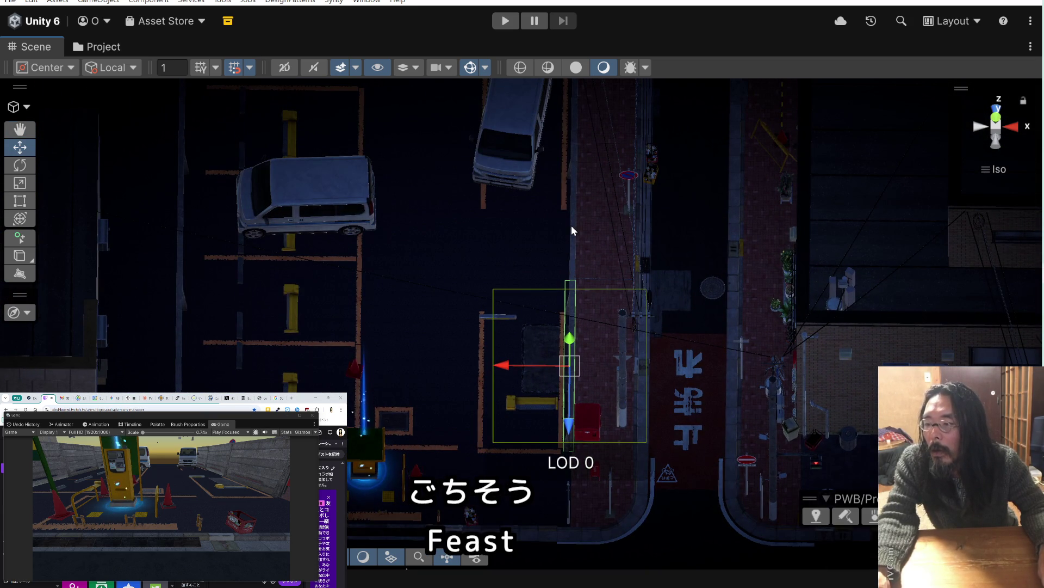
key("Up")
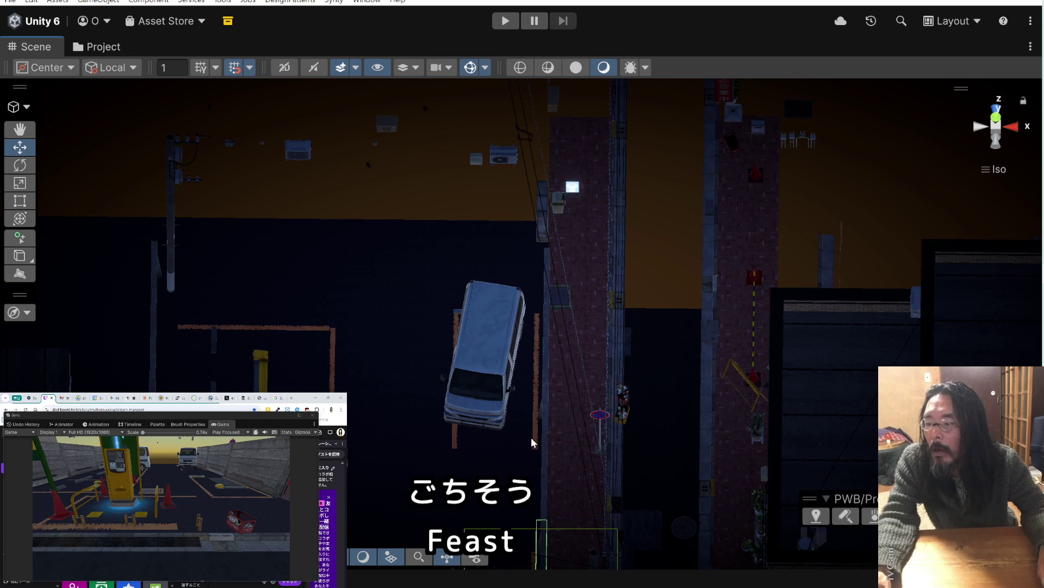
key("Down")
key("Down")
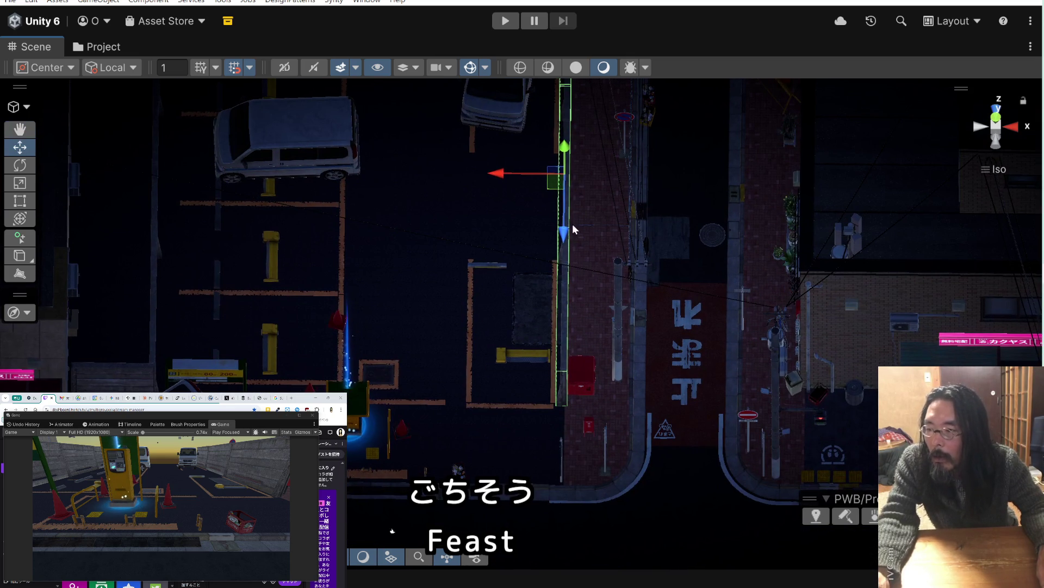
mouse_move(573, 229)
left_mouse_down()
mouse_move(564, 233)
mouse_move(566, 304)
left_mouse_up()
left_click_drag(603, 360, 622, 220)
scroll(601, 259, "up", 5)
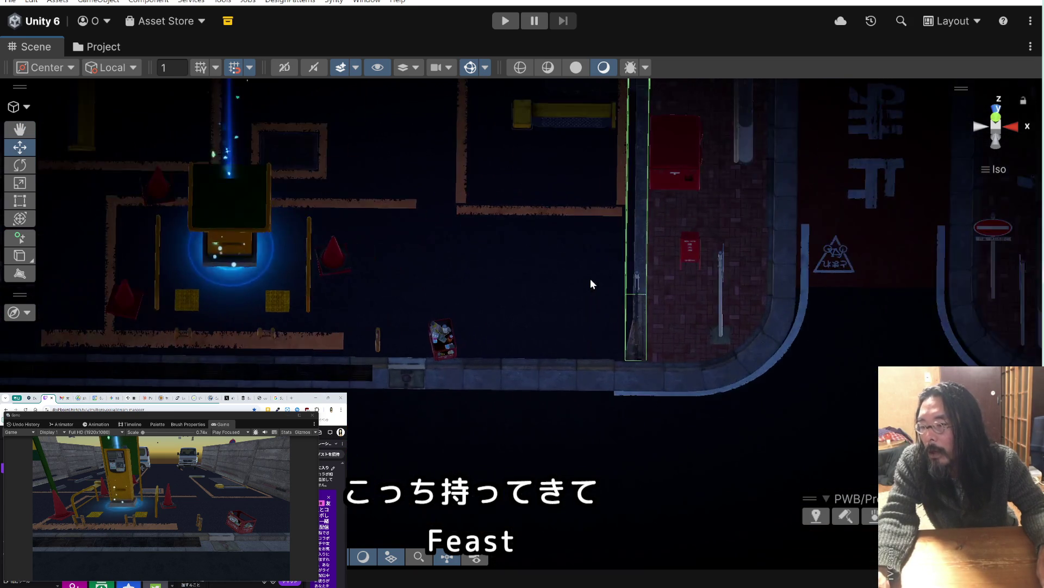
Select the blue 'P 24h' sign and slide it along the wall
scroll(567, 275, "up", 2)
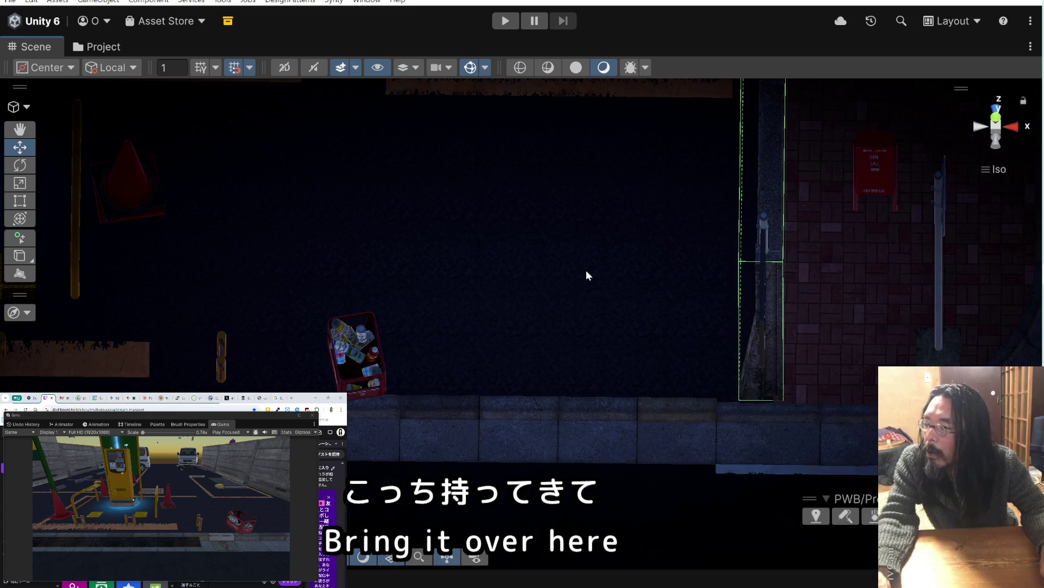
left_click_drag(606, 278, 703, 268)
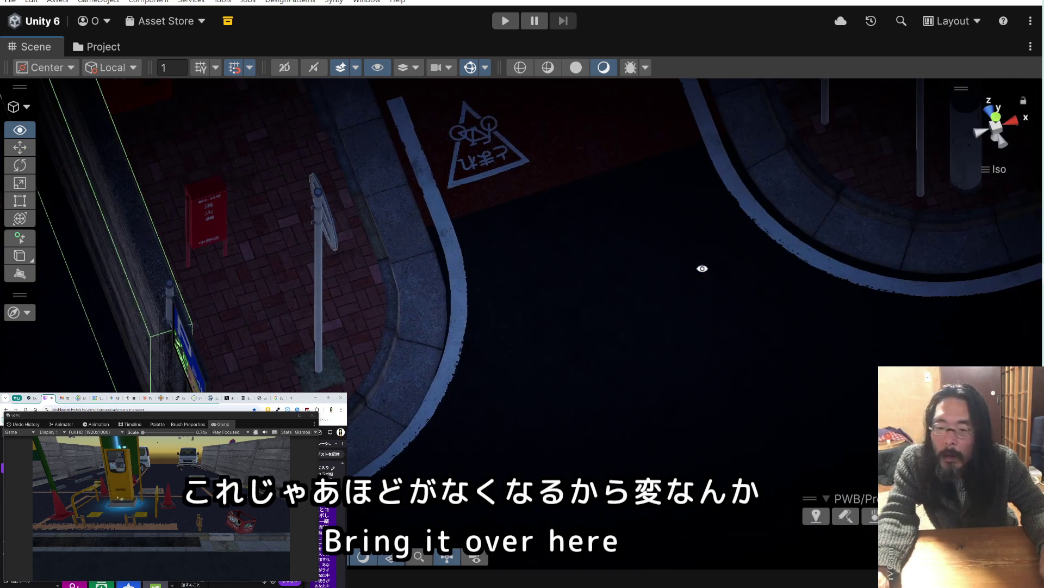
left_click_drag(297, 287, 550, 226)
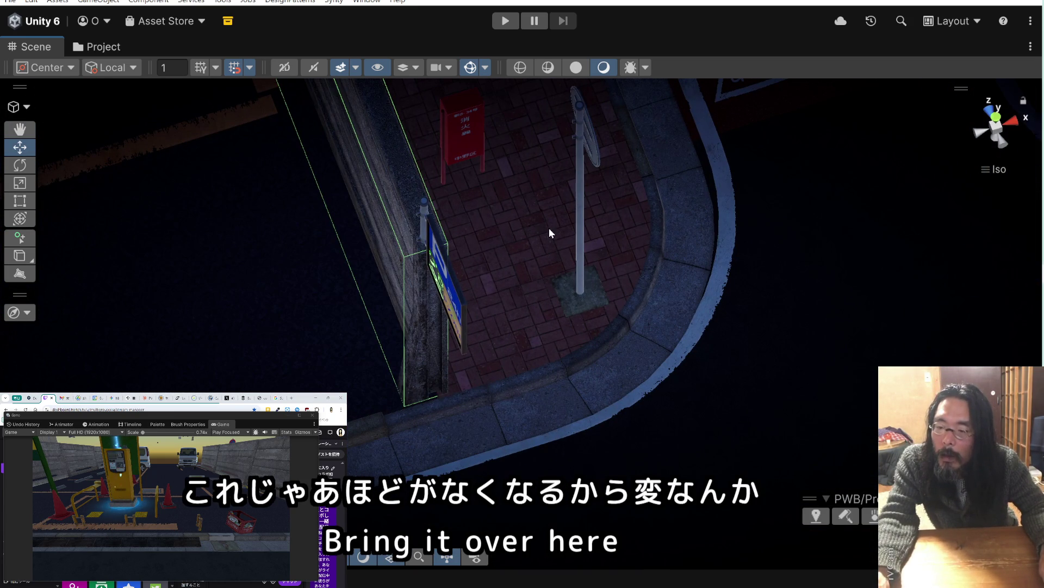
left_click(493, 304)
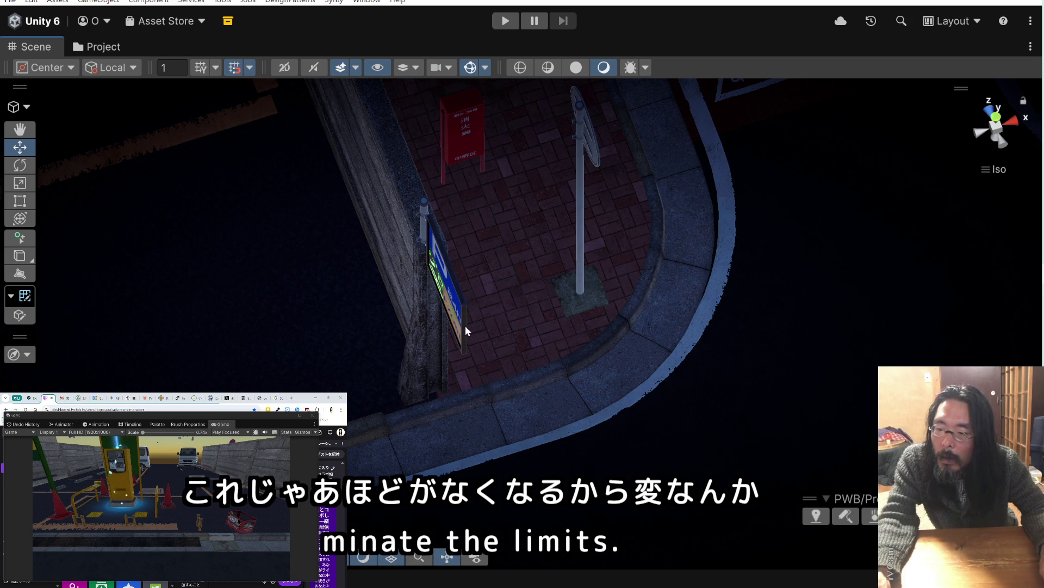
left_click(454, 296)
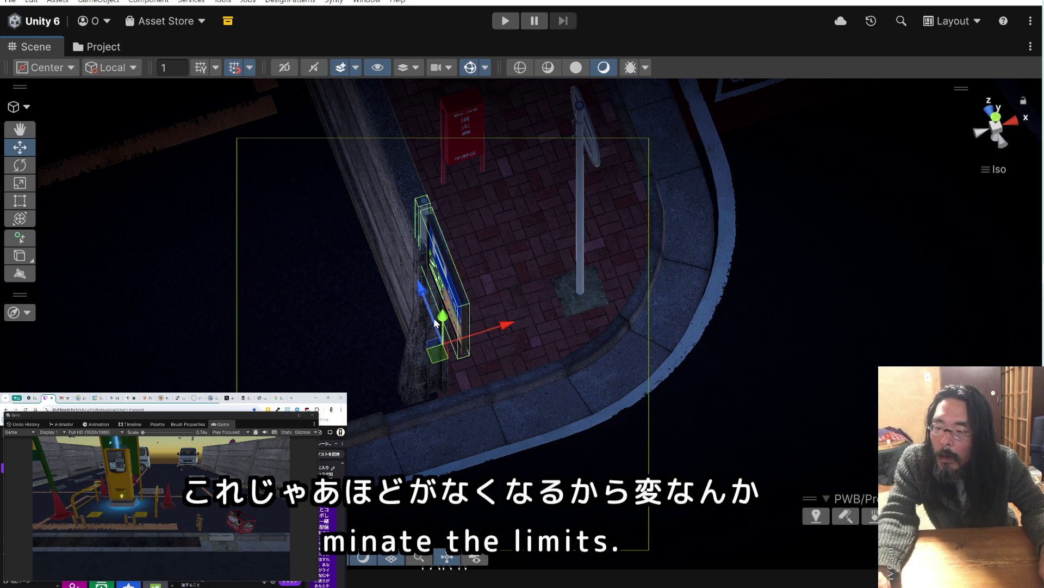
mouse_move(435, 356)
left_mouse_down()
mouse_move(362, 374)
mouse_move(374, 372)
left_mouse_up()
Turn the parking sign about 90 degrees and move it beside the curb
mouse_move(446, 301)
left_mouse_down()
mouse_move(328, 294)
mouse_move(163, 228)
left_mouse_up()
left_click(20, 165)
mouse_move(402, 317)
left_mouse_down()
mouse_move(265, 333)
mouse_move(149, 327)
mouse_move(175, 309)
mouse_move(145, 289)
left_mouse_up()
left_click(19, 155)
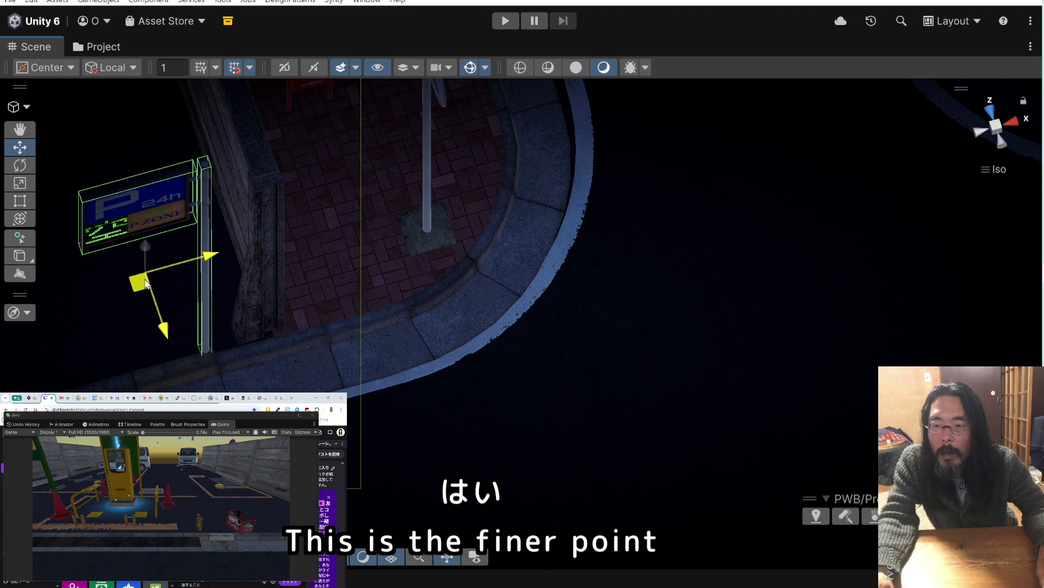
left_click_drag(146, 283, 146, 279)
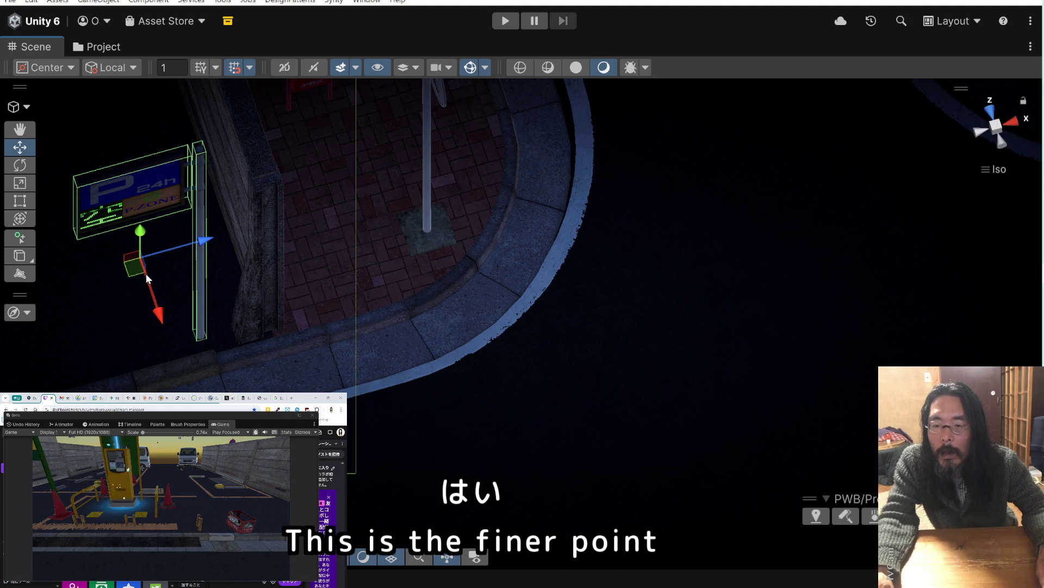
Inspect the stone wall segments, then select the curved curb
left_click(310, 322)
scroll(292, 301, "down", 4)
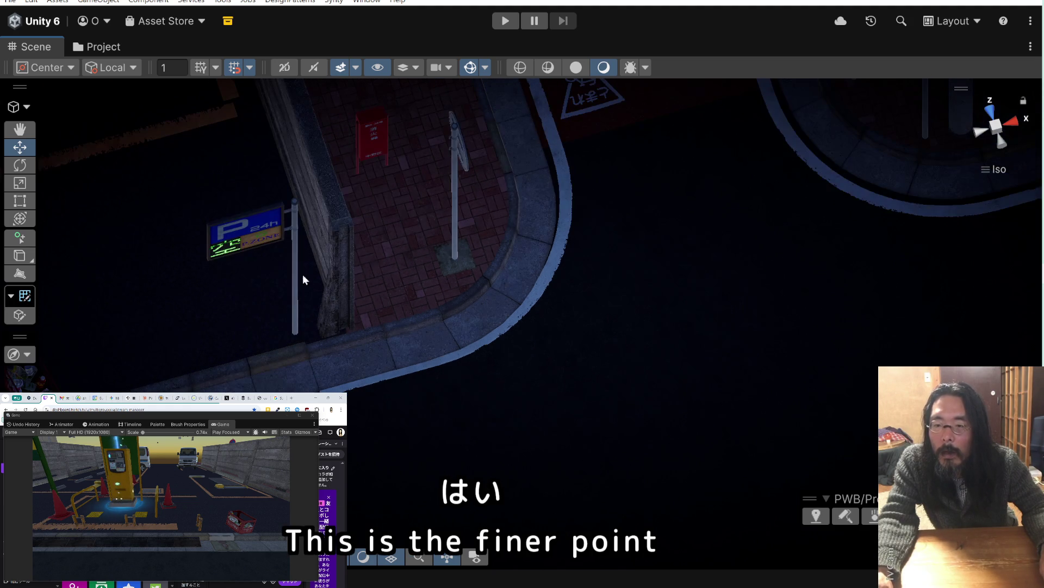
left_click(319, 248)
key("f")
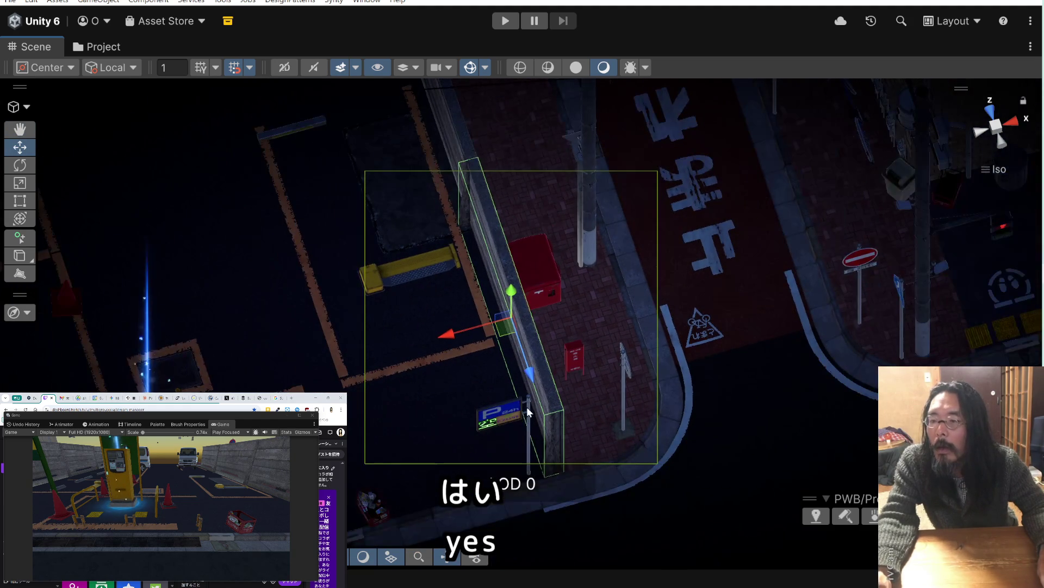
scroll(454, 143, "down", 5)
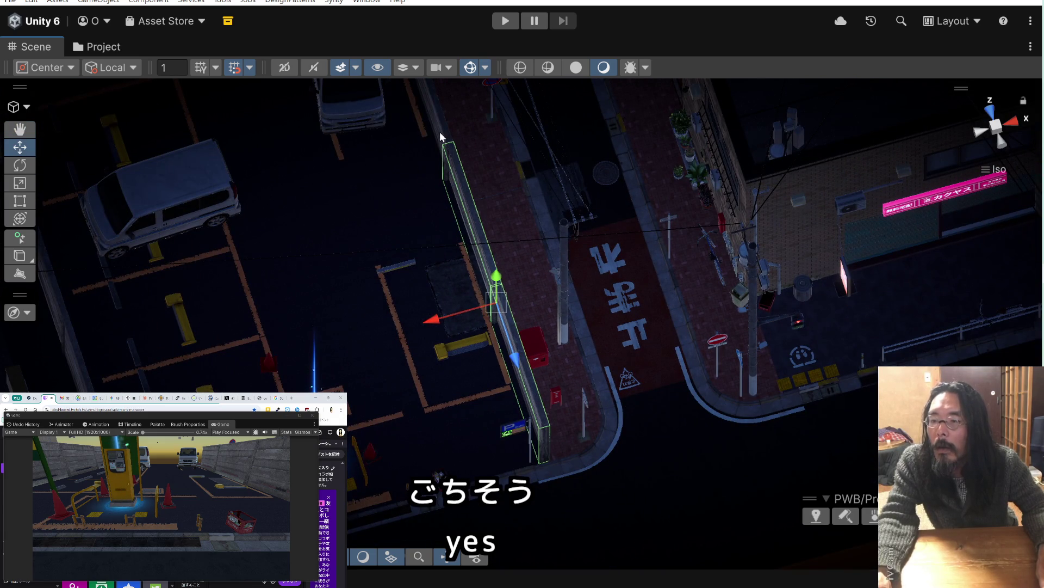
left_click(442, 134)
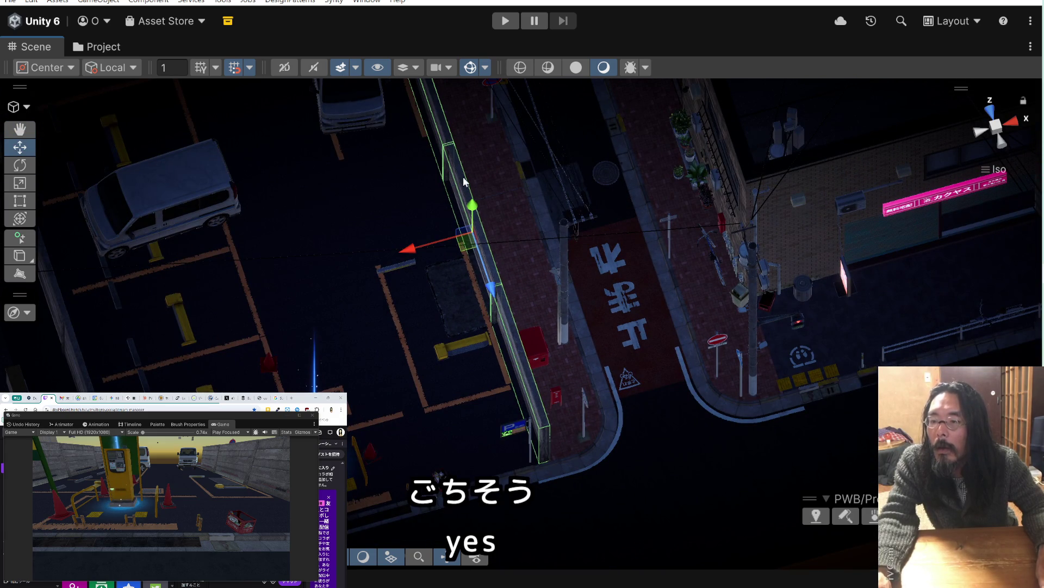
scroll(484, 272, "up", 2)
scroll(487, 277, "up", 3)
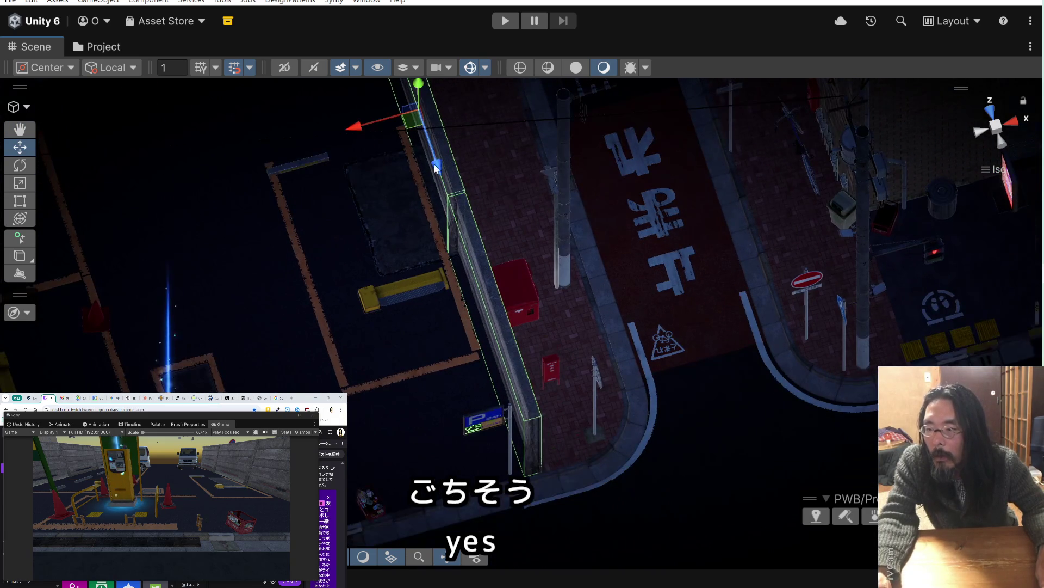
scroll(549, 395, "up", 6)
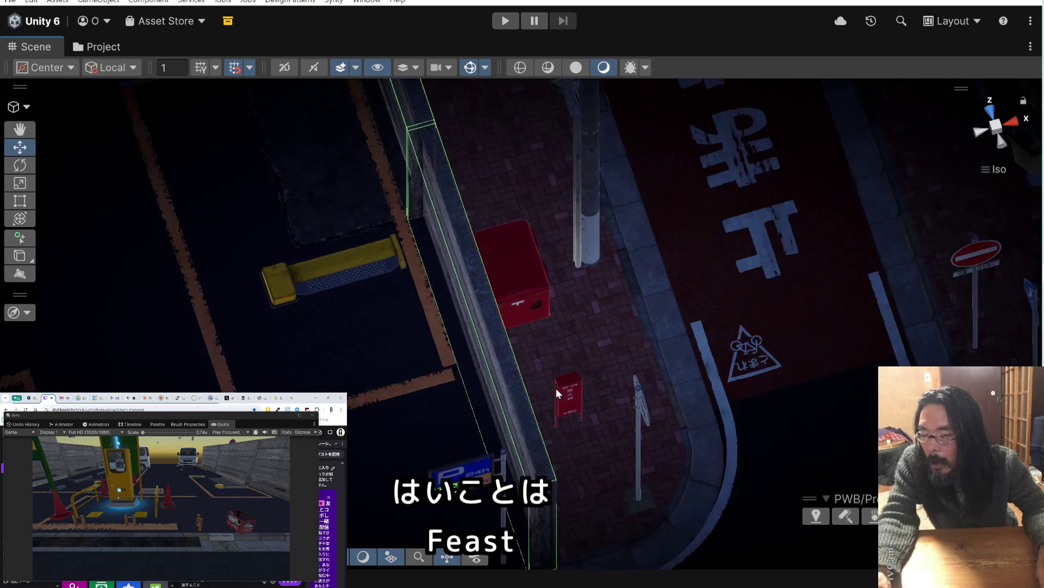
scroll(571, 429, "up", 2)
left_click(610, 458)
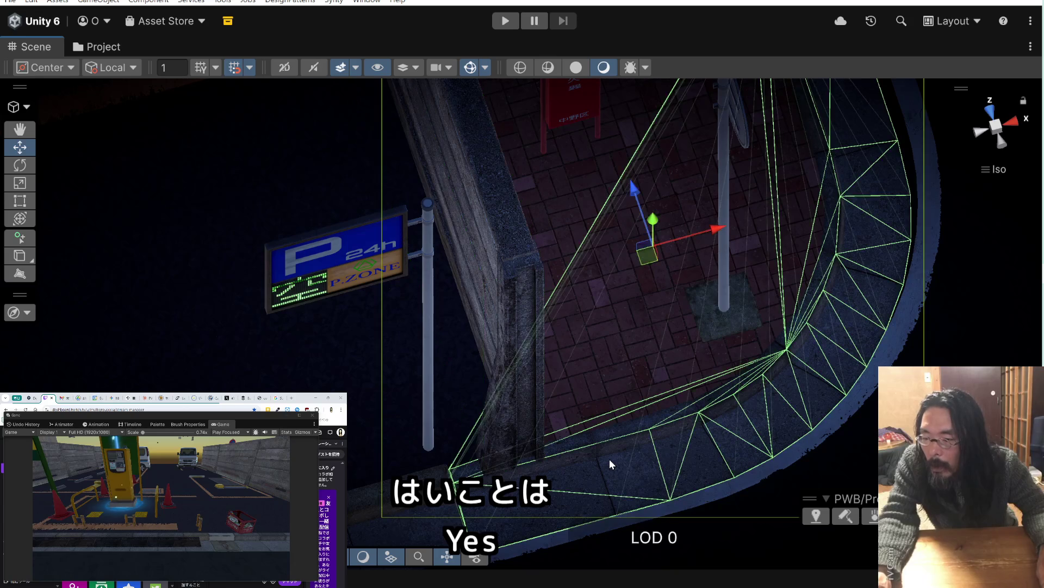
Orbit closer to the sign and wall and select the curved corner curb
left_click(709, 505)
left_click_drag(710, 504, 427, 401)
scroll(579, 451, "down", 2)
left_click(427, 394)
left_click(477, 454)
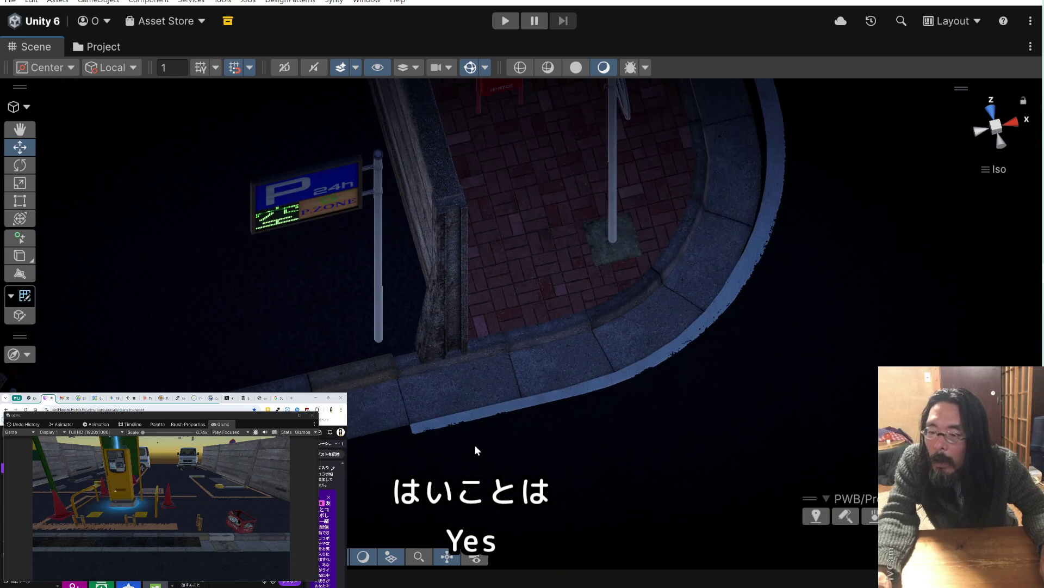
left_click(476, 389)
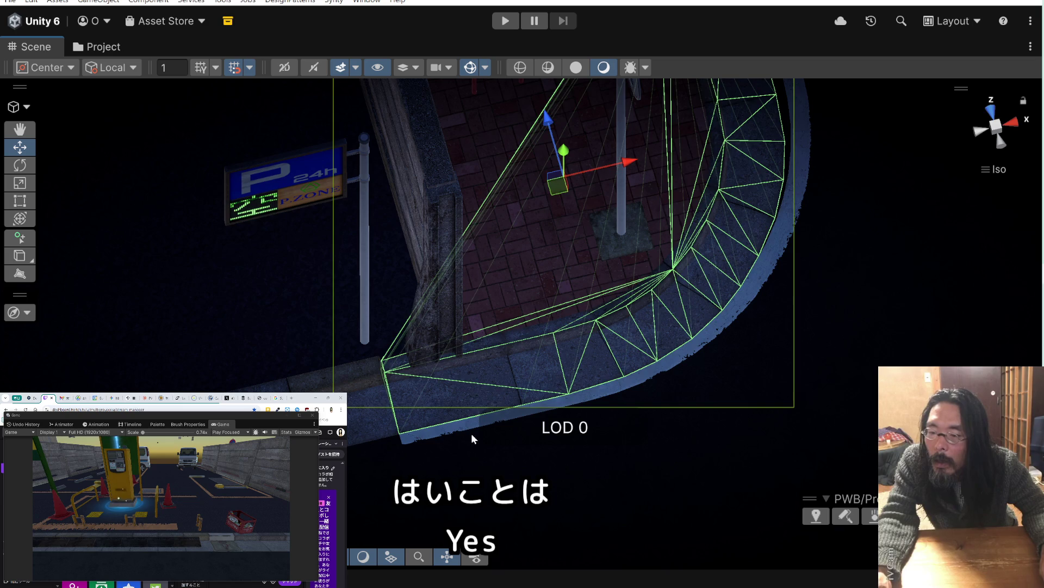
left_click(471, 433)
left_click(466, 387)
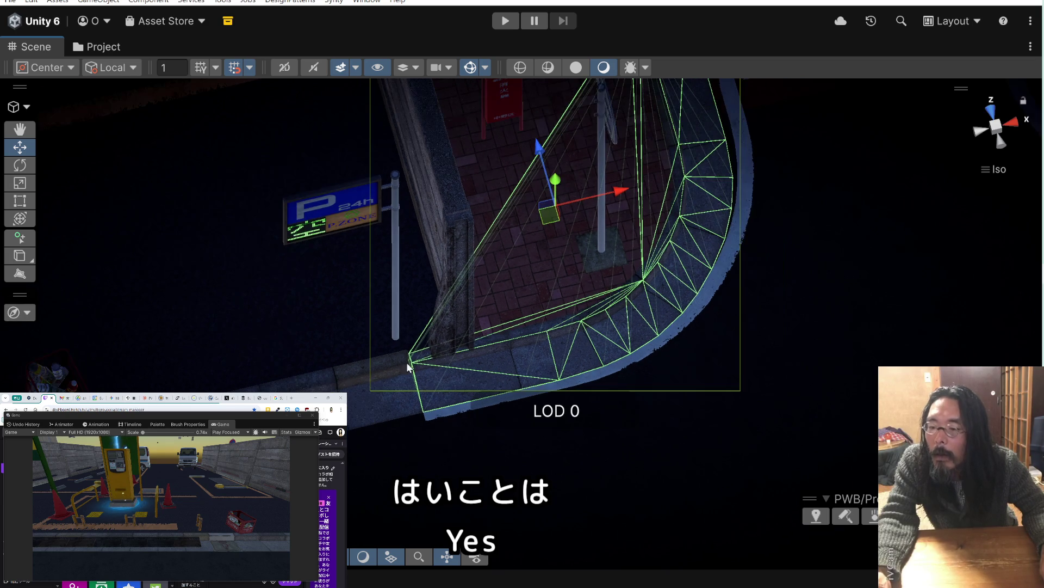
Slide the object beside the curb slightly along one axis
left_click(361, 396)
left_click(358, 385)
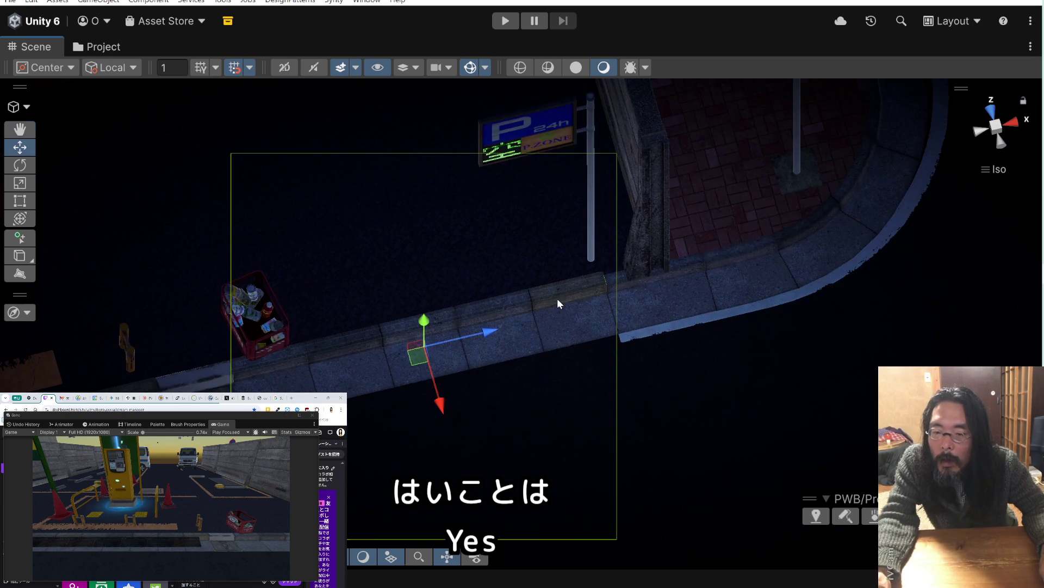
left_click_drag(435, 384, 438, 404)
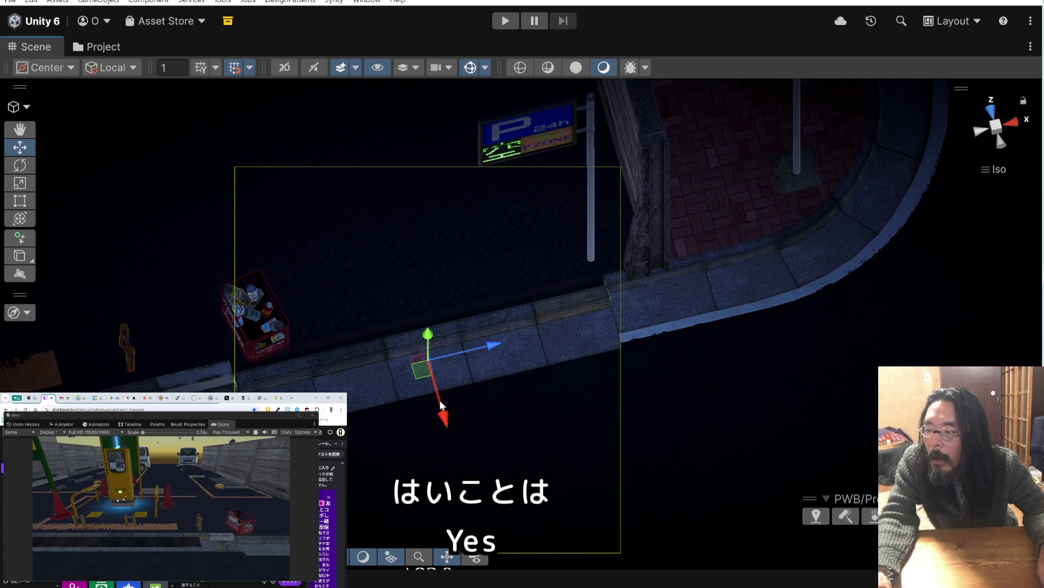
Frame the corner curb and raise it slightly along its vertical axis
left_click(478, 388)
left_click(649, 309)
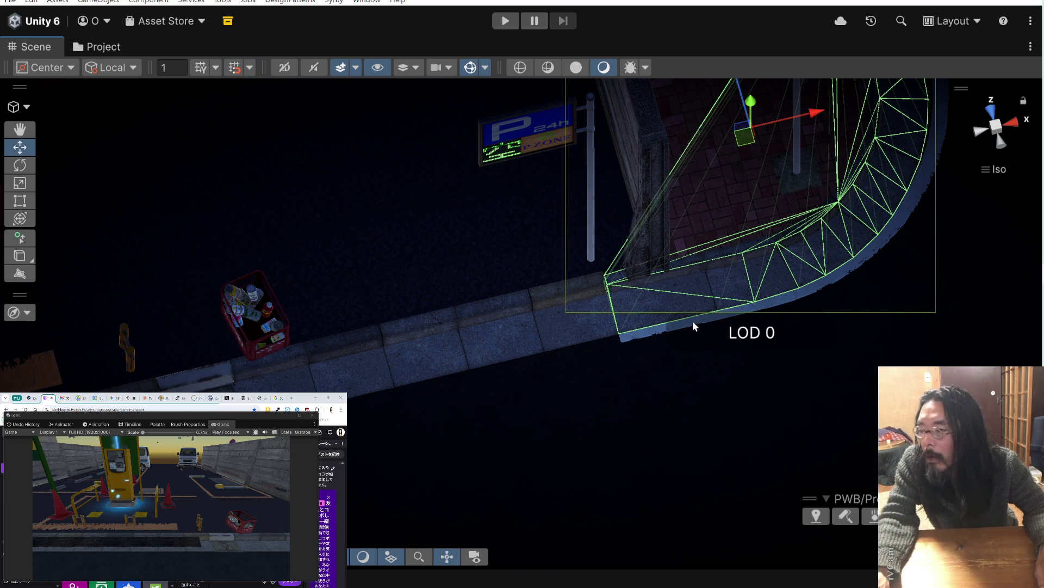
key("f")
left_click_drag(504, 241, 504, 237)
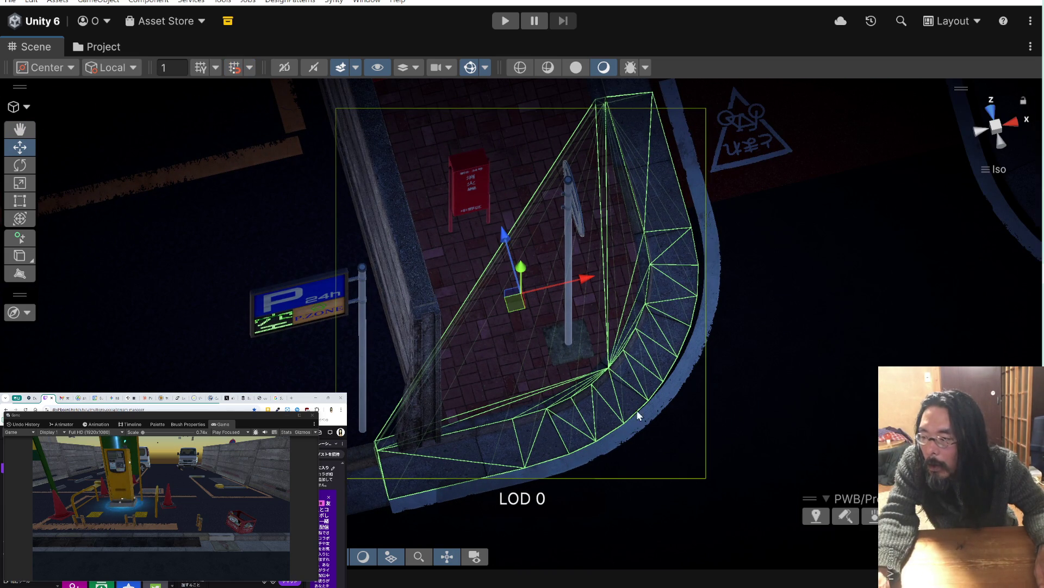
left_click(740, 409)
scroll(544, 402, "down", 2)
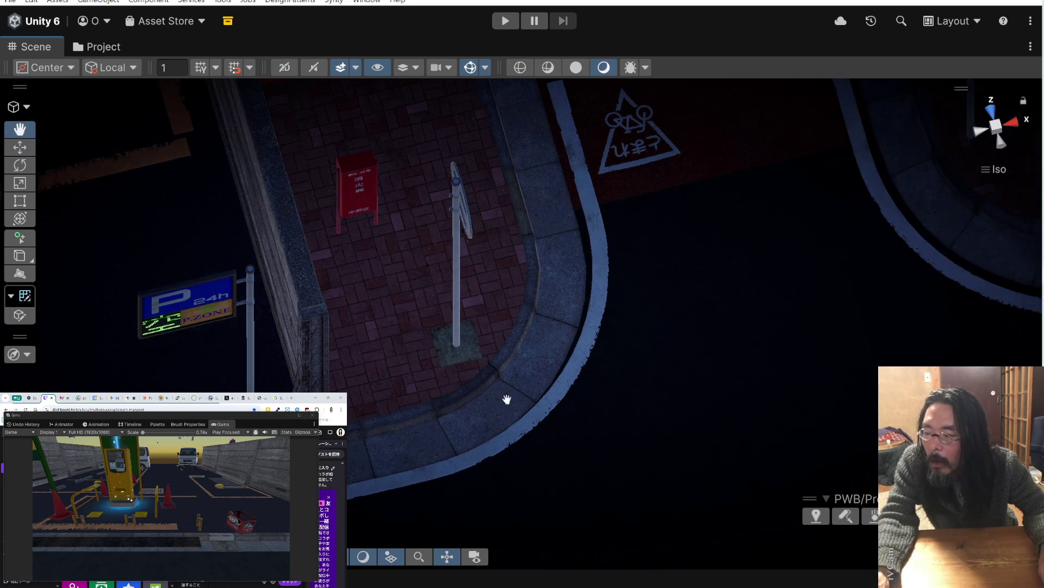
scroll(478, 402, "down", 2)
left_click(495, 410)
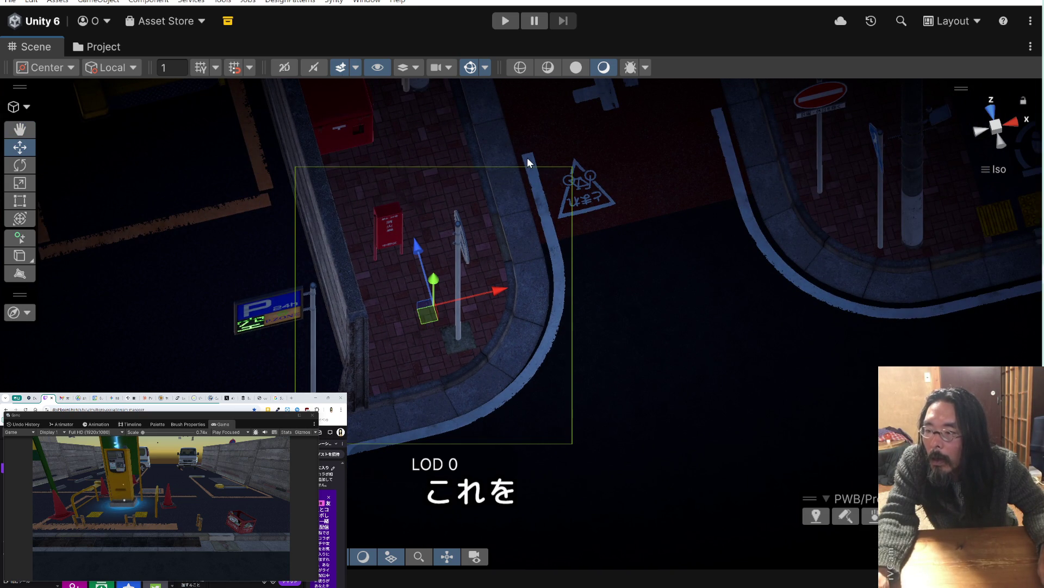
From a top-down view, try rotating the corner curb, then undo to keep its rotation
mouse_move(590, 287)
left_mouse_down()
mouse_move(440, 406)
mouse_move(391, 399)
left_mouse_up()
left_click(679, 282)
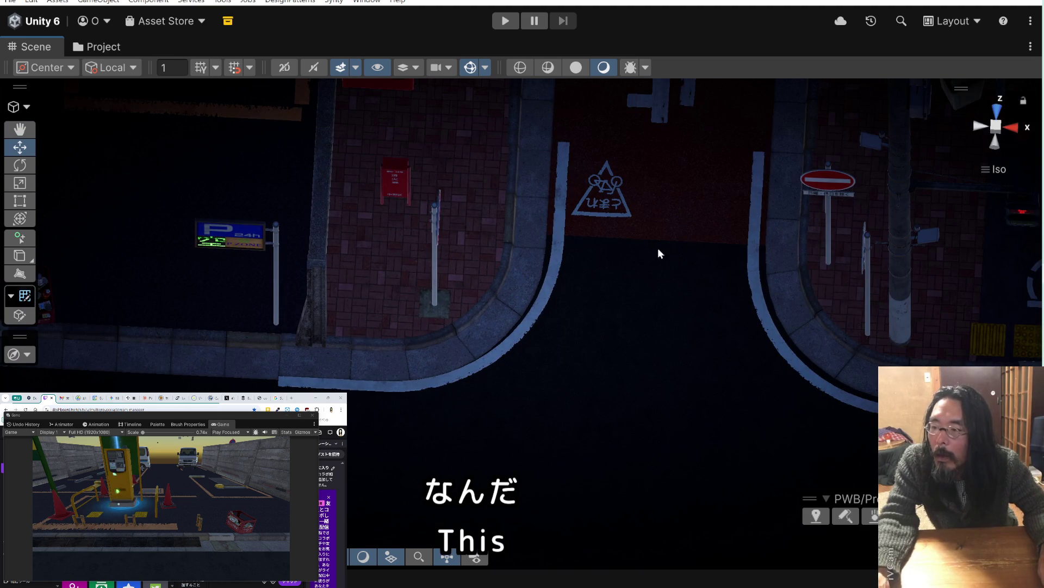
left_click(562, 152)
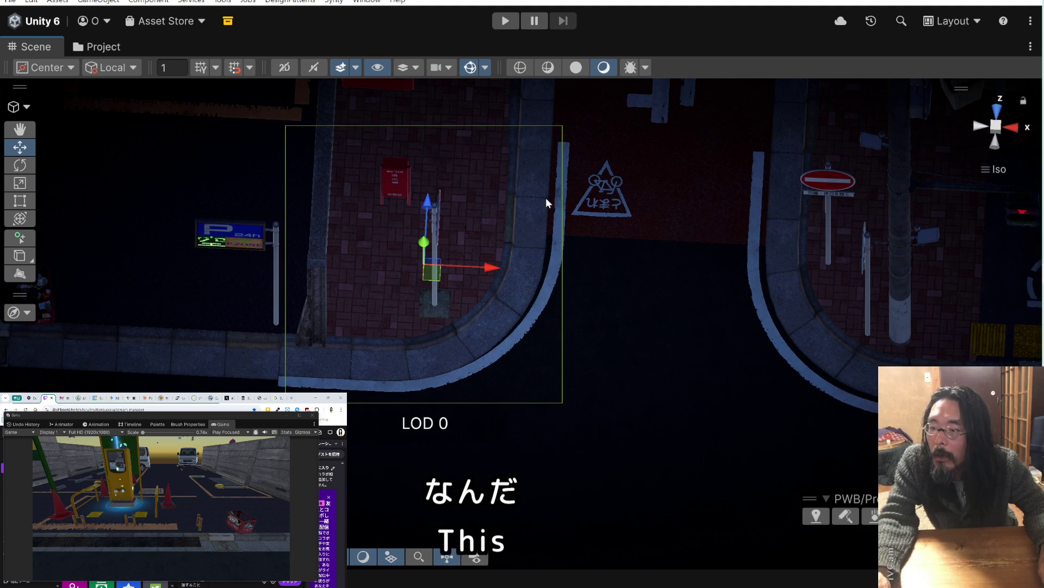
key("e")
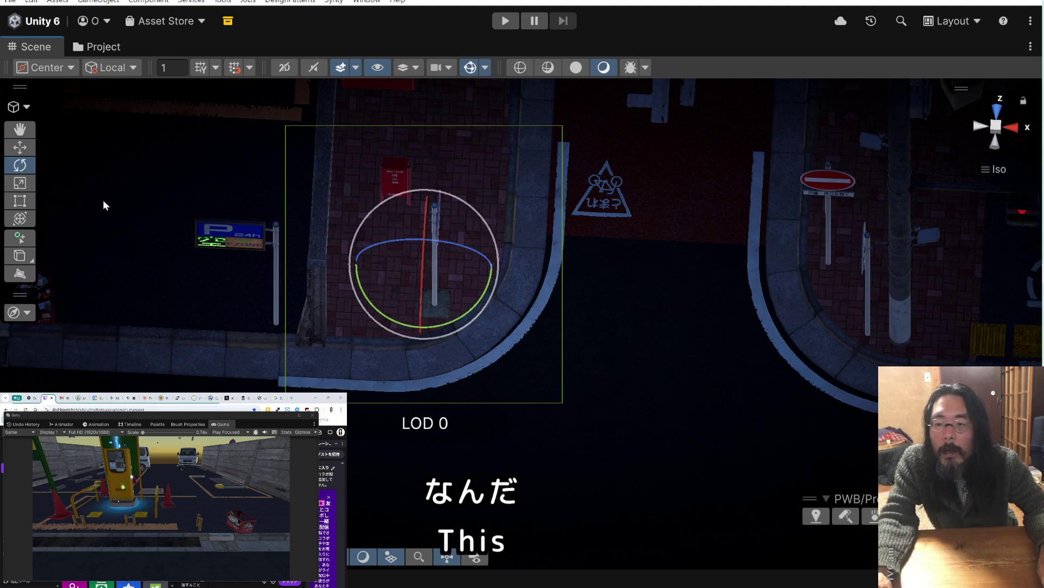
left_click_drag(453, 321, 327, 326)
key("ctrl+z")
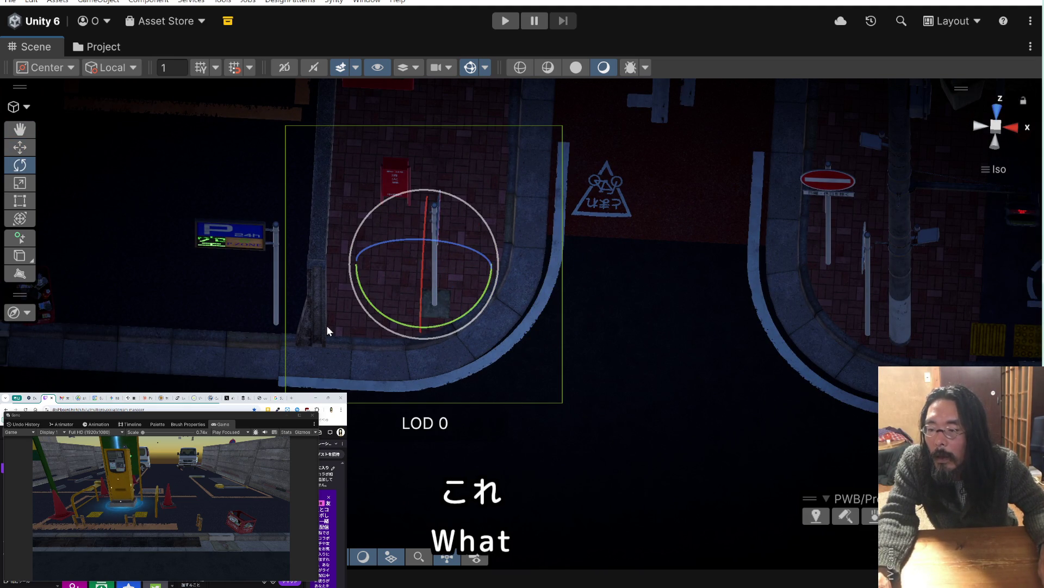
Shift the curb slightly along the sidewalk with the Move tool
left_click(30, 148)
left_click_drag(427, 204, 427, 213)
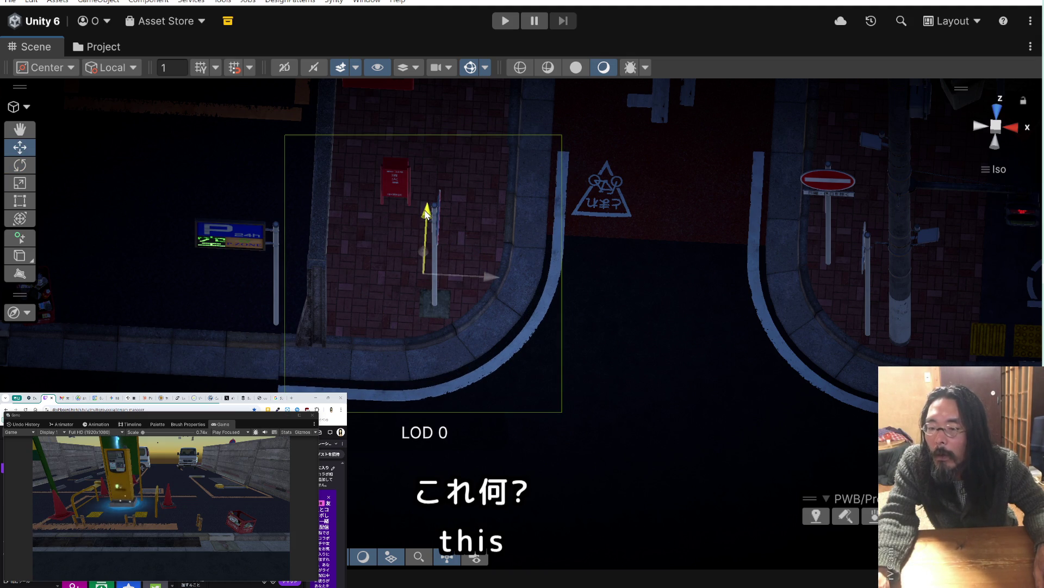
left_click_drag(613, 280, 471, 337)
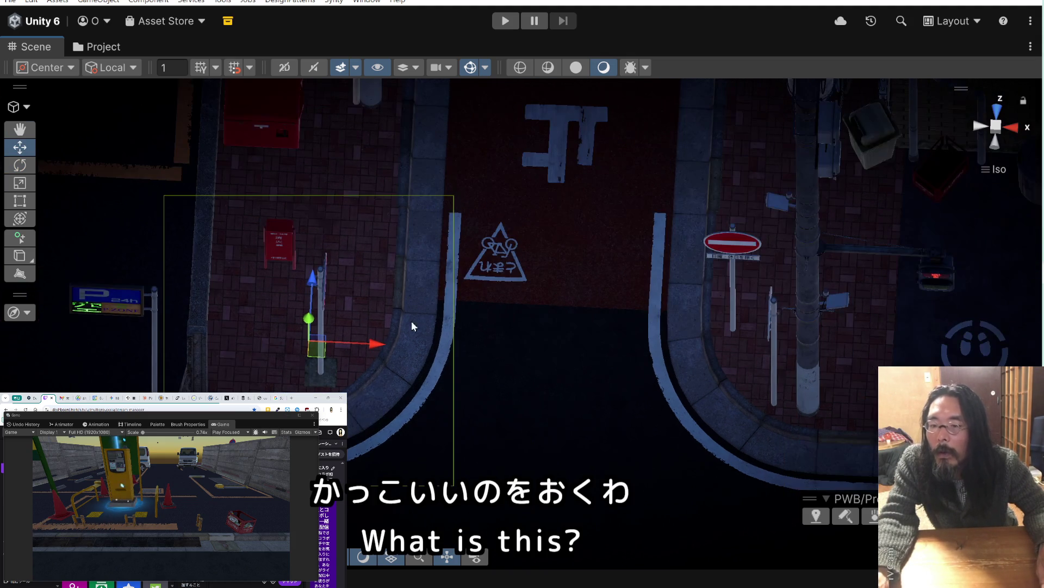
mouse_move(252, 283)
left_mouse_down()
mouse_move(534, 275)
mouse_move(656, 284)
left_mouse_up()
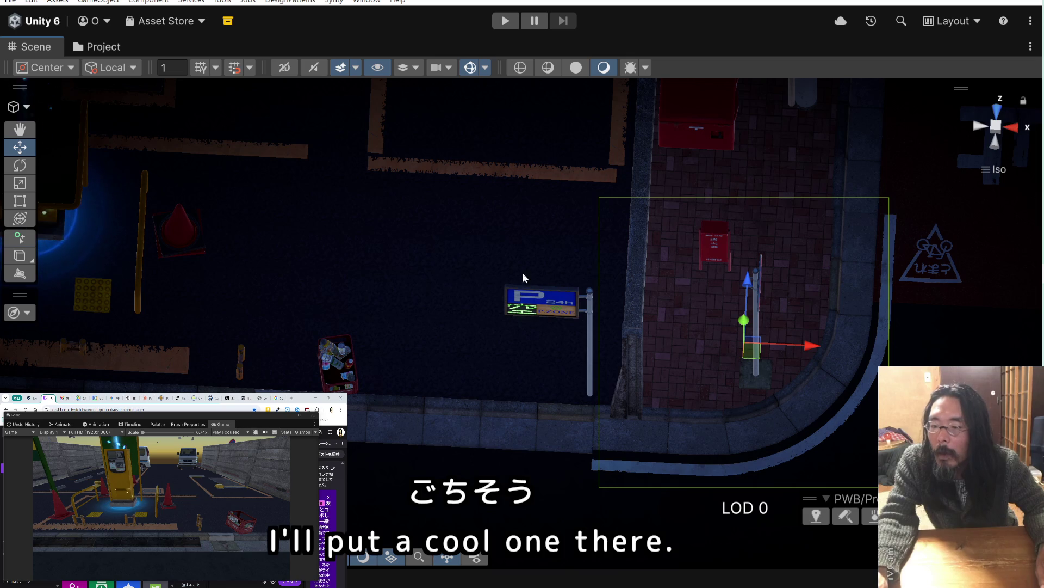
scroll(354, 373, "up", 6)
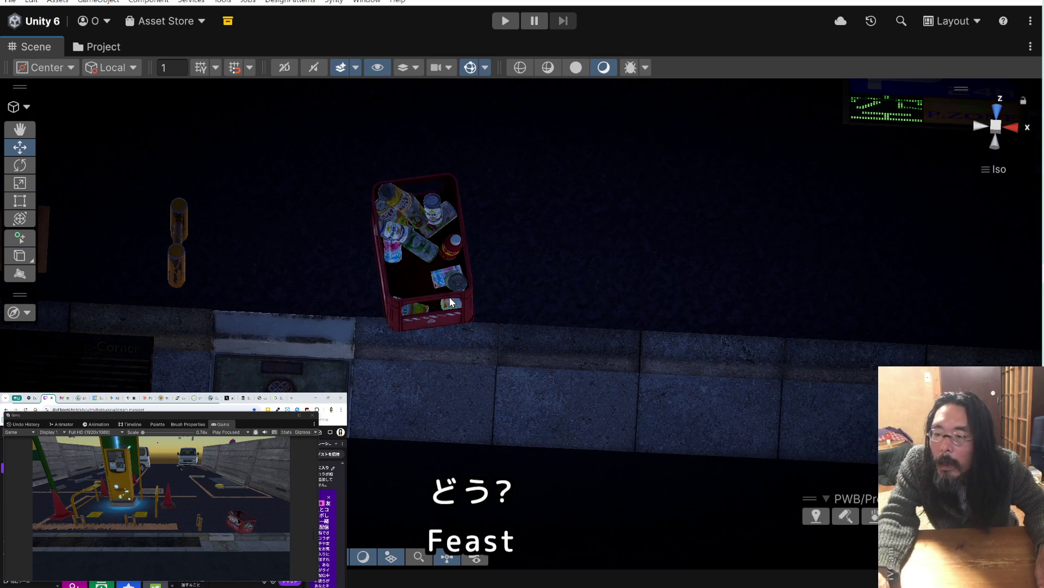
scroll(450, 296, "down", 5)
scroll(445, 289, "down", 3)
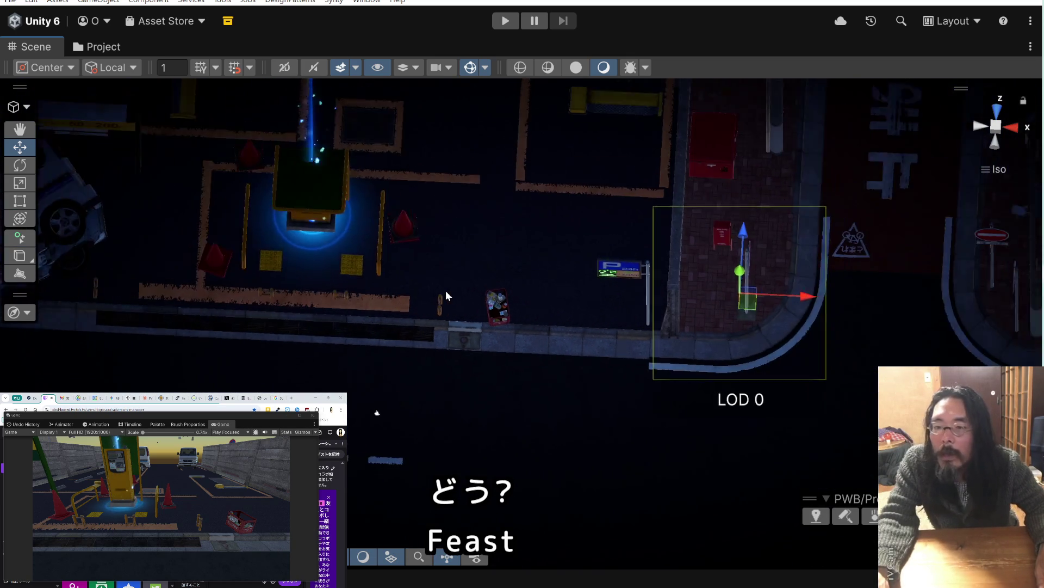
left_click_drag(446, 289, 341, 303)
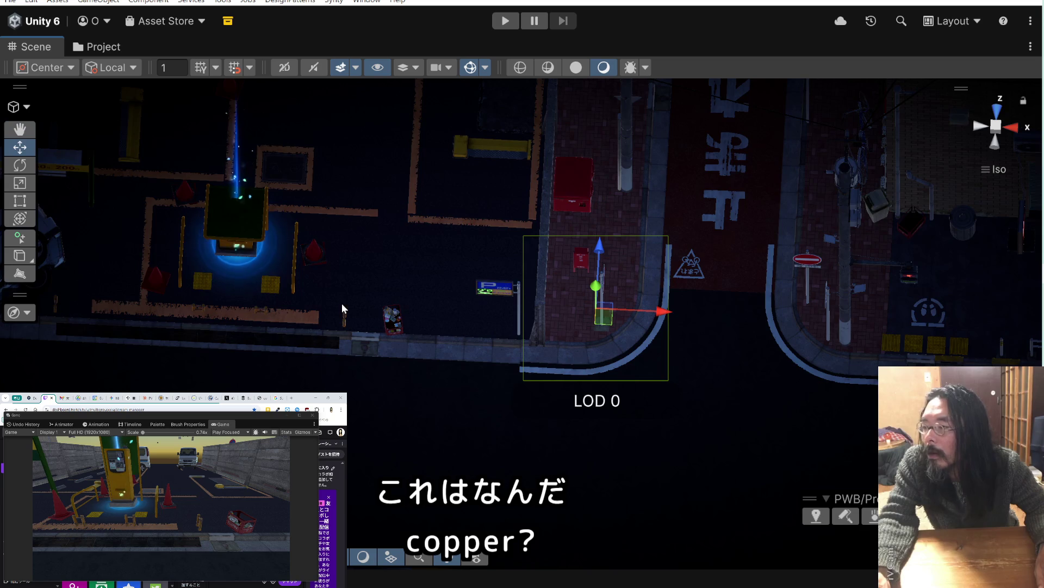
scroll(381, 288, "down", 2)
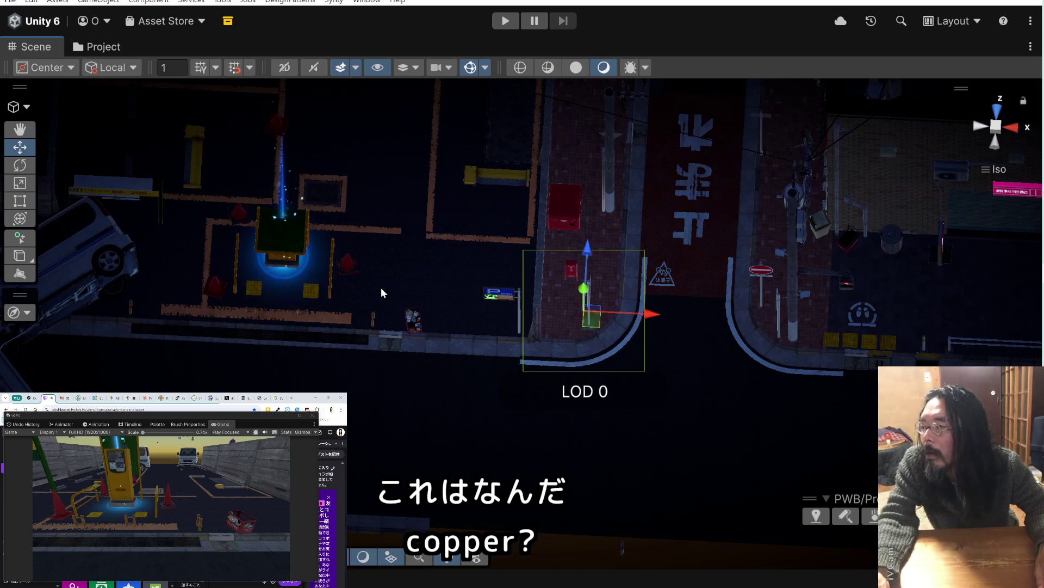
left_click(411, 318)
left_click(898, 253)
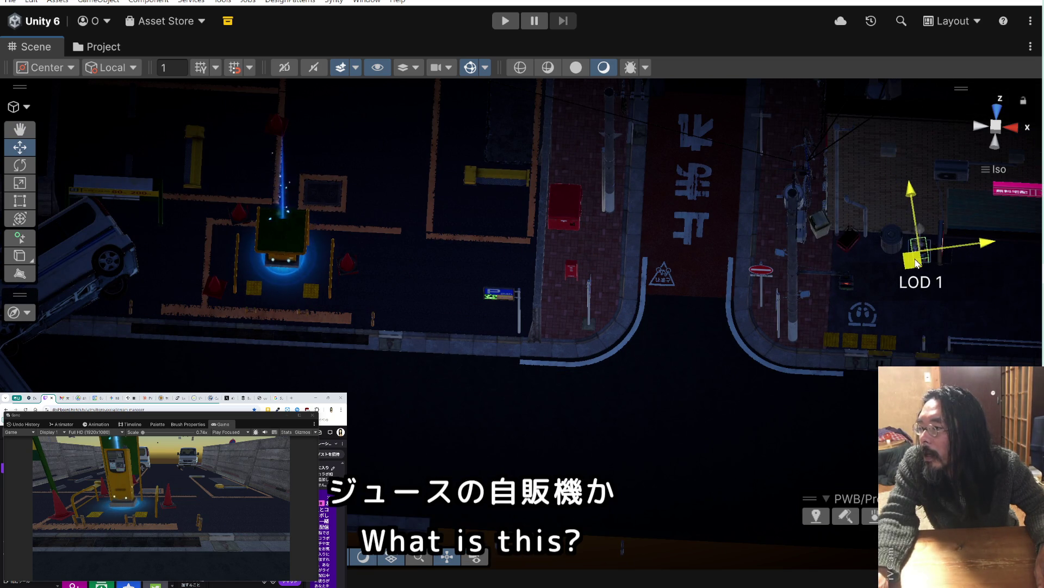
mouse_move(536, 280)
left_mouse_down()
mouse_move(681, 264)
mouse_move(379, 261)
left_mouse_up()
scroll(796, 257, "up", 3)
mouse_move(555, 302)
left_mouse_down()
mouse_move(627, 257)
mouse_move(566, 270)
left_mouse_up()
scroll(620, 256, "up", 4)
left_click(576, 203)
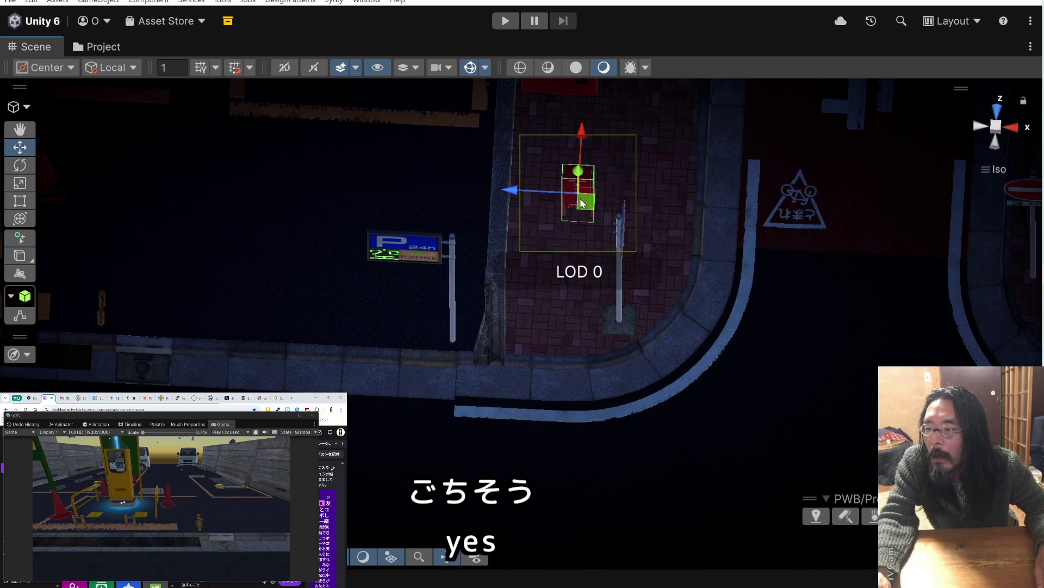
Move the small red stand down-left and turn it to face the street
left_click_drag(582, 208, 536, 332)
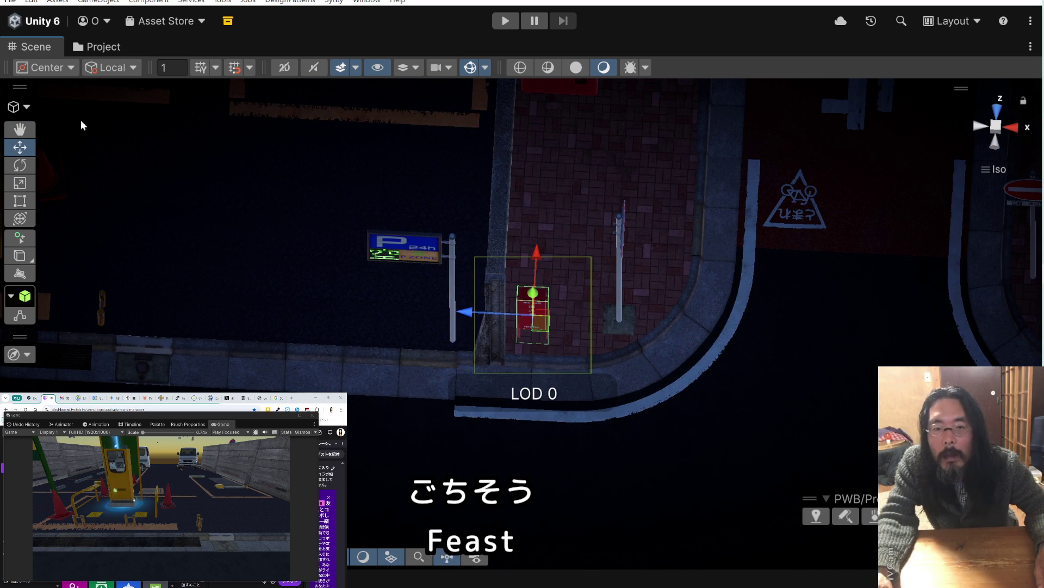
left_click(32, 167)
mouse_move(543, 379)
left_mouse_down()
mouse_move(611, 361)
mouse_move(718, 284)
mouse_move(595, 297)
mouse_move(726, 286)
mouse_move(481, 364)
mouse_move(434, 365)
mouse_move(546, 367)
left_mouse_up()
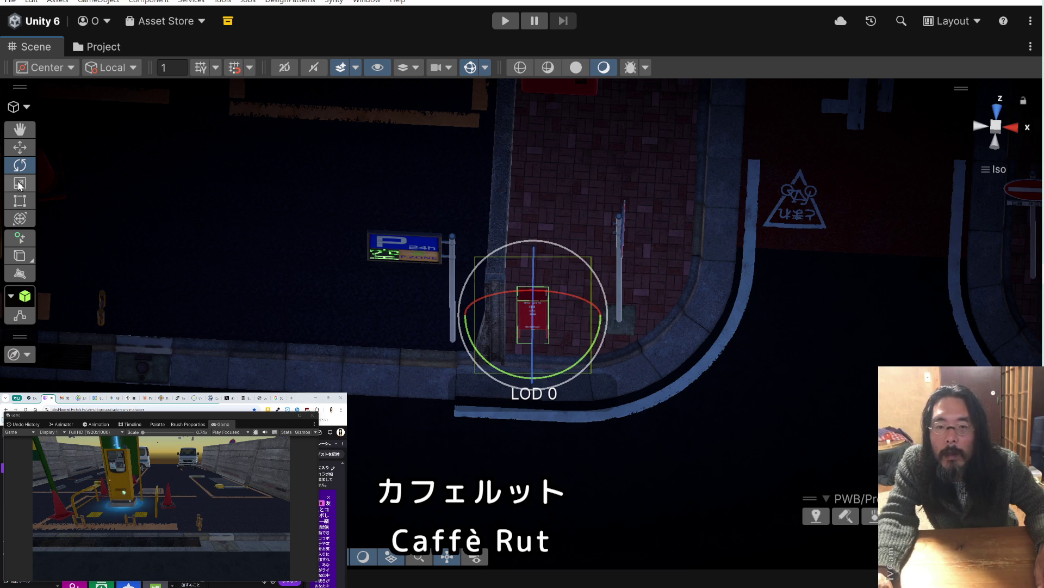
Place the red stand right beside the parking sign post
left_click(25, 150)
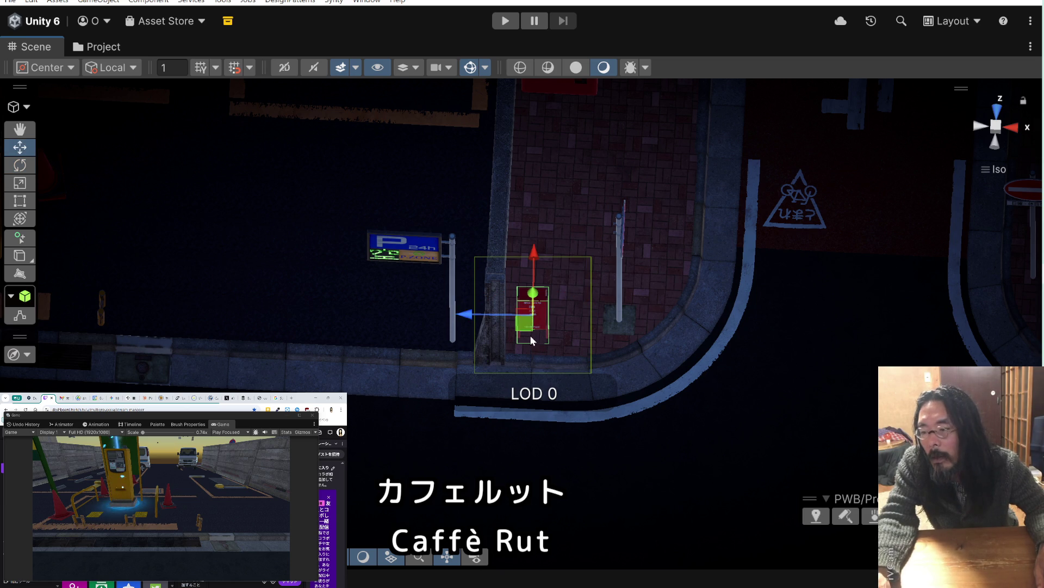
mouse_move(533, 315)
left_mouse_down()
mouse_move(454, 313)
mouse_move(604, 343)
mouse_move(446, 309)
left_mouse_up()
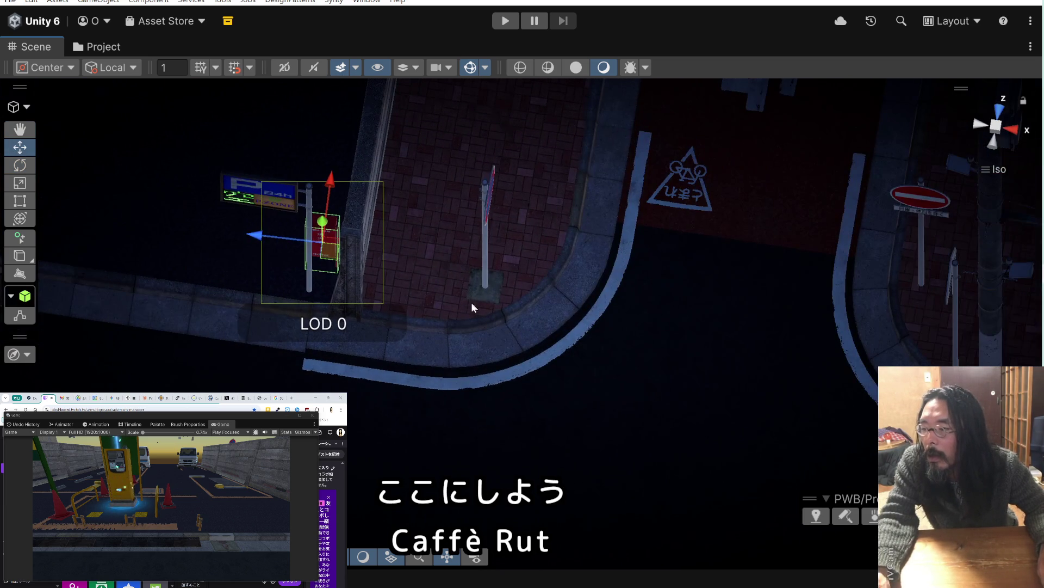
left_click(488, 280)
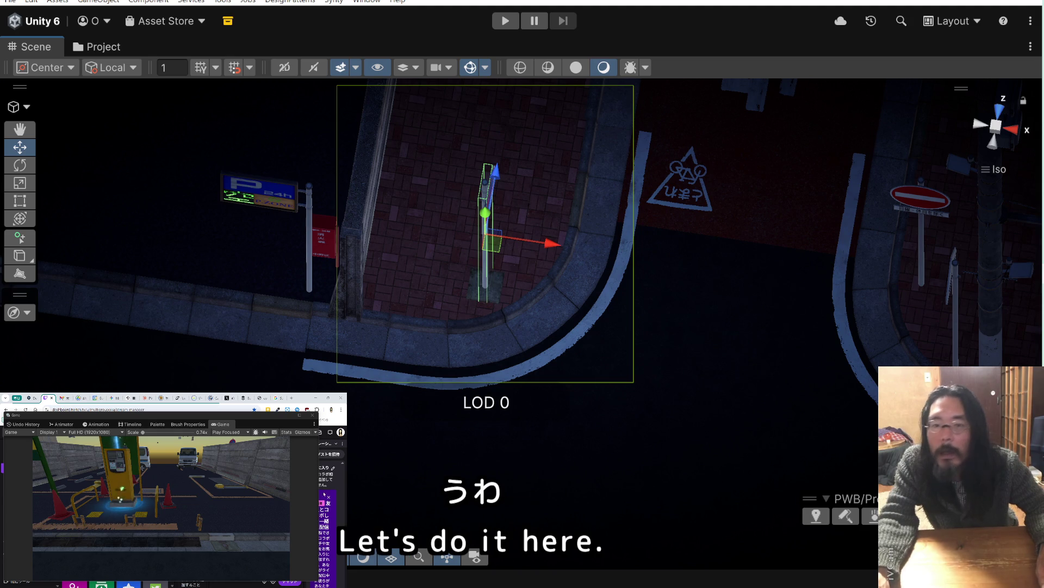
Rotate the corner sign pole to reveal its sign face
left_click(22, 164)
mouse_move(538, 267)
left_mouse_down()
mouse_move(464, 306)
mouse_move(346, 306)
left_mouse_up()
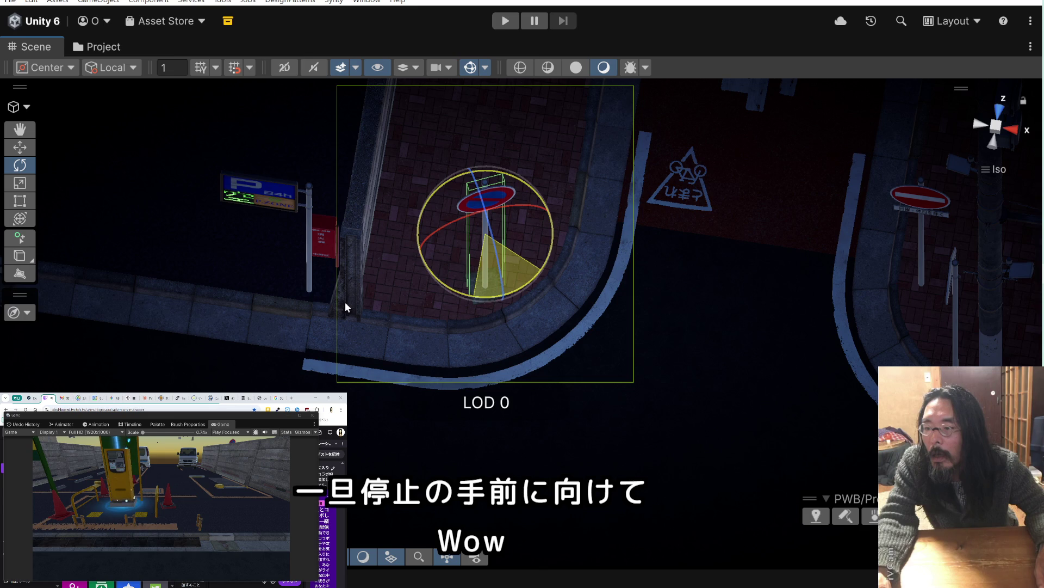
left_click_drag(346, 303, 345, 303)
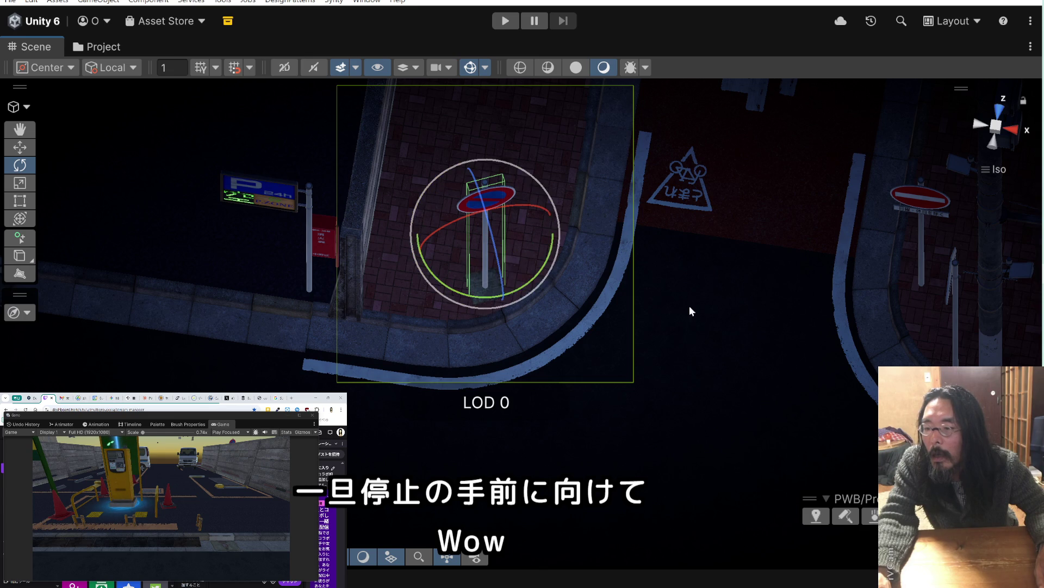
left_click(613, 299)
mouse_move(613, 298)
left_mouse_down()
mouse_move(765, 175)
mouse_move(683, 252)
left_mouse_up()
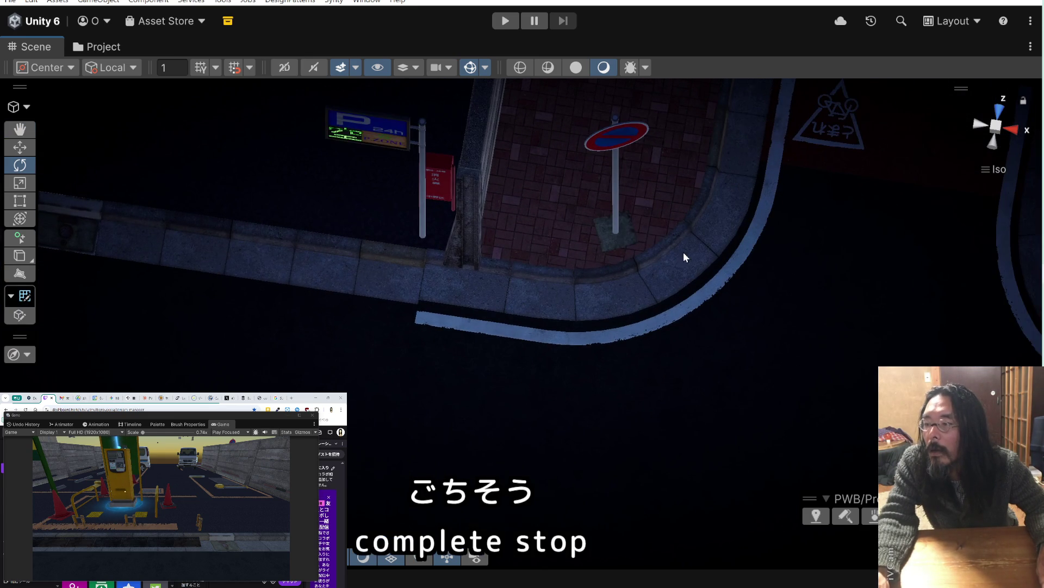
Turn the no-parking sign about its vertical axis to its final heading
left_click(616, 220)
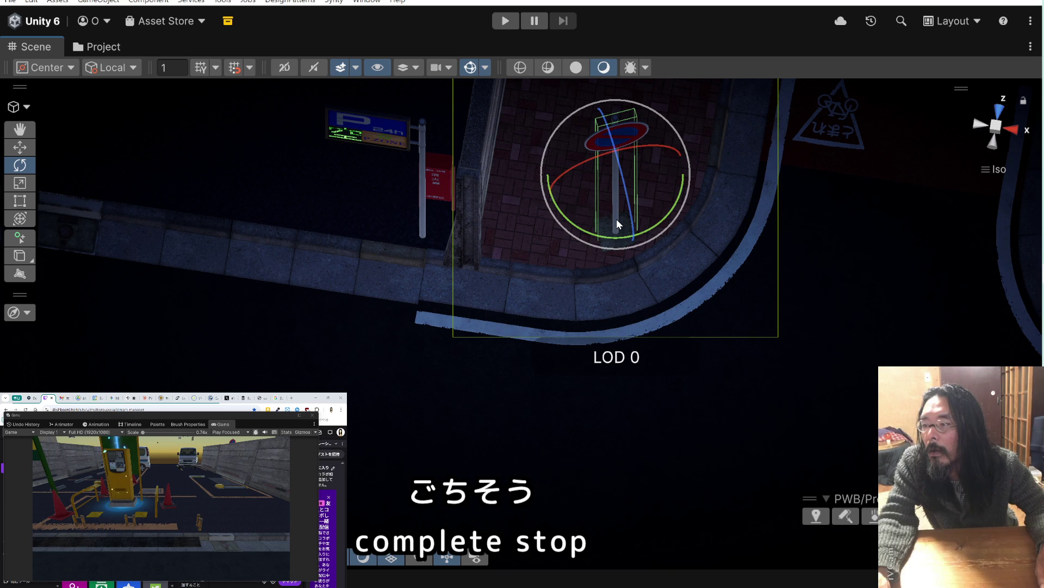
left_click_drag(607, 236, 949, 177)
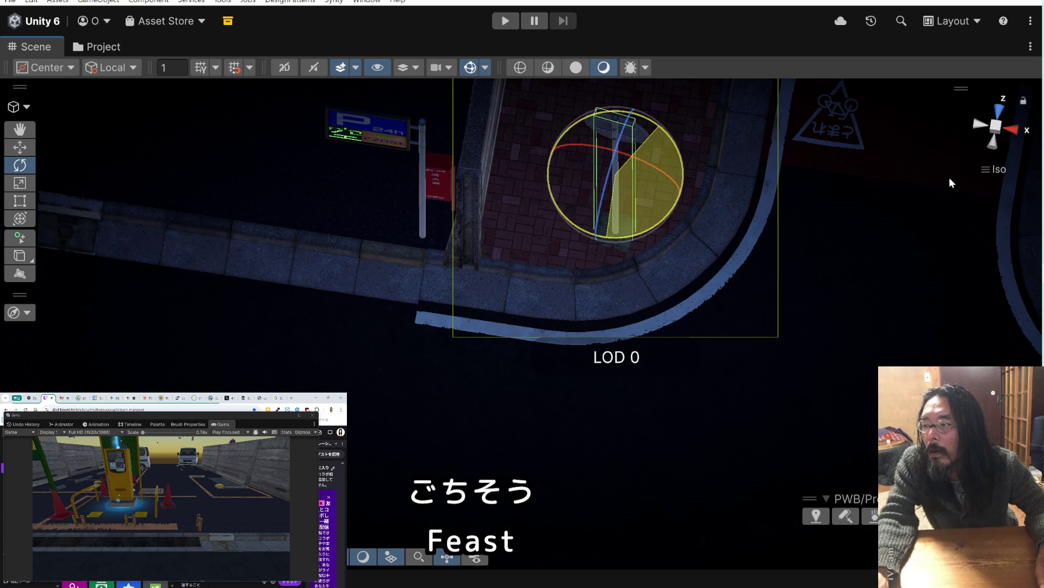
mouse_move(949, 177)
left_mouse_down()
mouse_move(966, 159)
mouse_move(888, 194)
left_mouse_up()
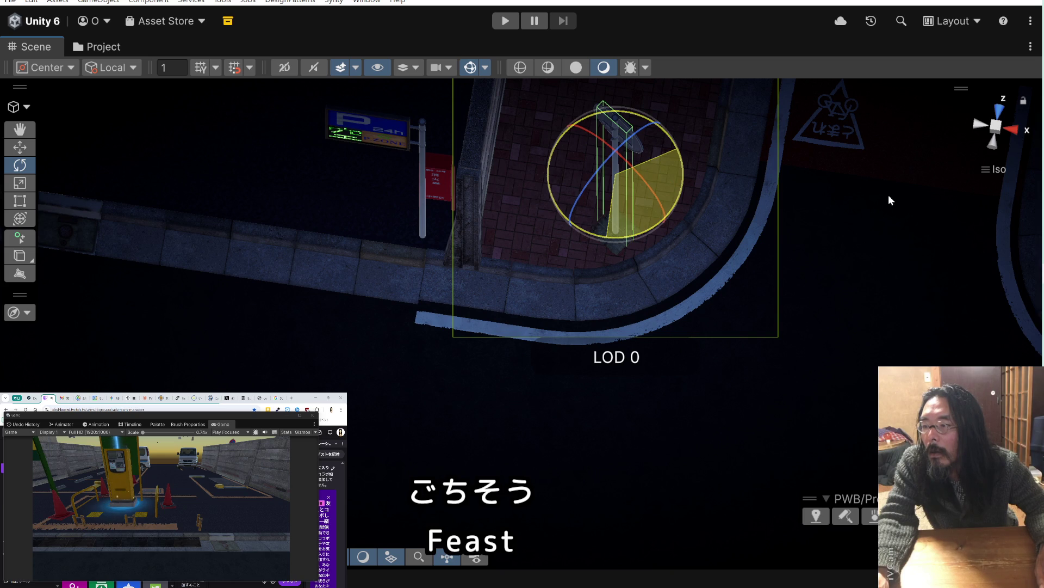
mouse_move(889, 196)
left_mouse_down()
mouse_move(483, 251)
mouse_move(592, 255)
left_mouse_up()
left_click(698, 381)
scroll(697, 377, "down", 3)
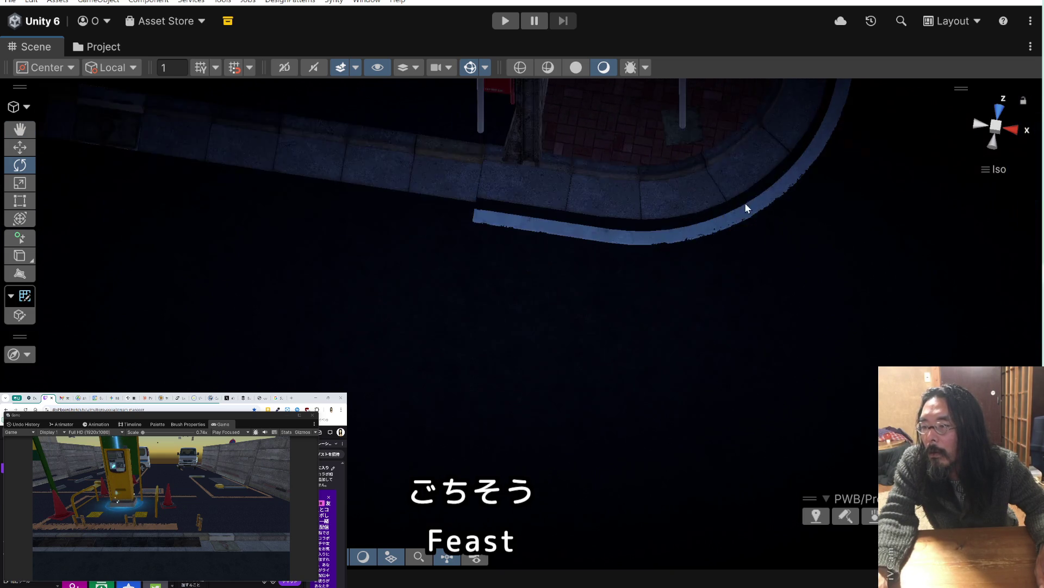
Bring the parking lot and its parked white vans into view
left_click_drag(678, 219, 472, 411)
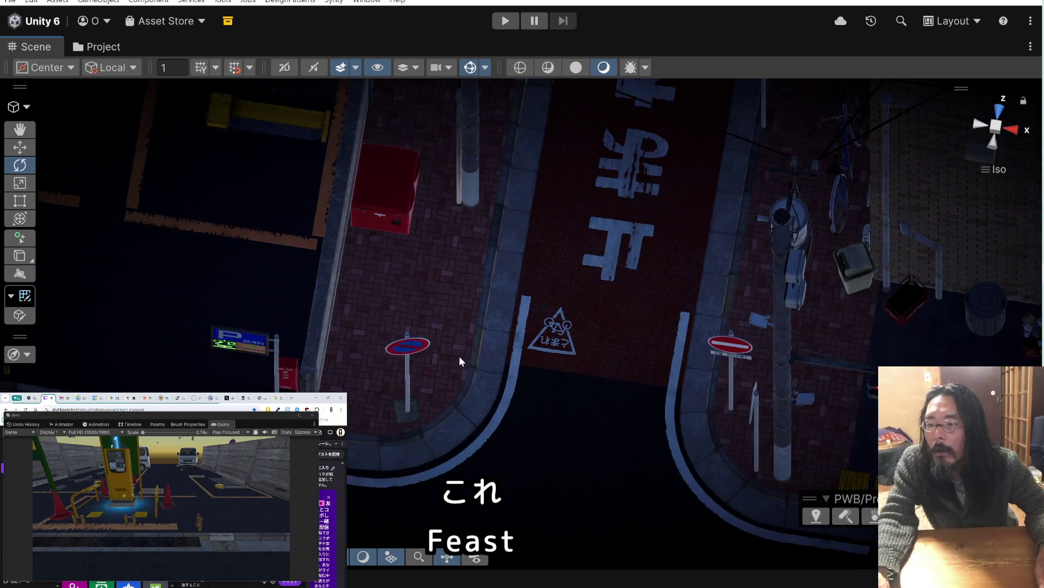
scroll(463, 326, "down", 3)
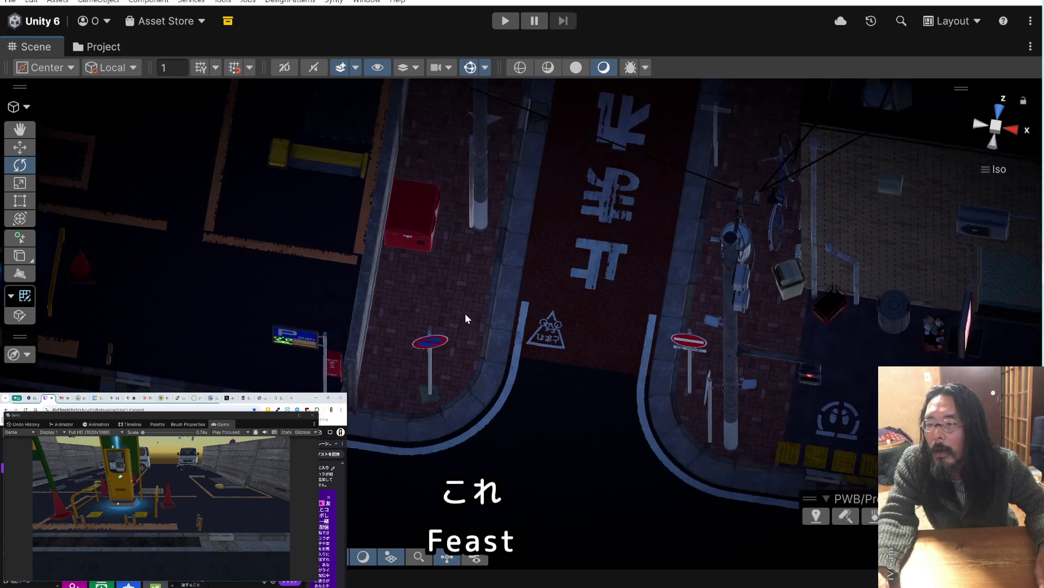
left_click_drag(458, 314, 494, 347)
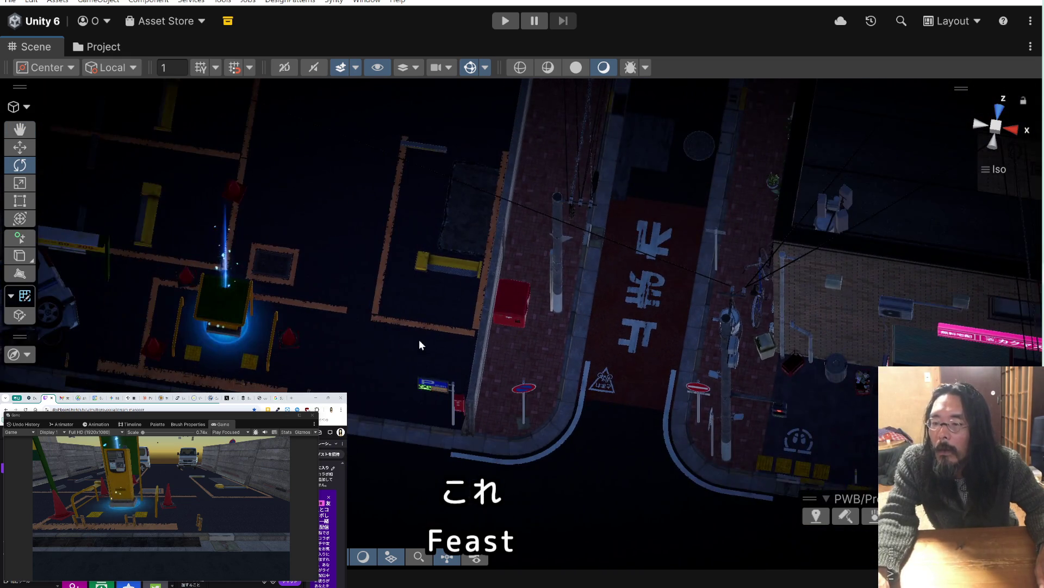
mouse_move(419, 345)
left_mouse_down()
mouse_move(583, 289)
mouse_move(608, 305)
mouse_move(627, 289)
left_mouse_up()
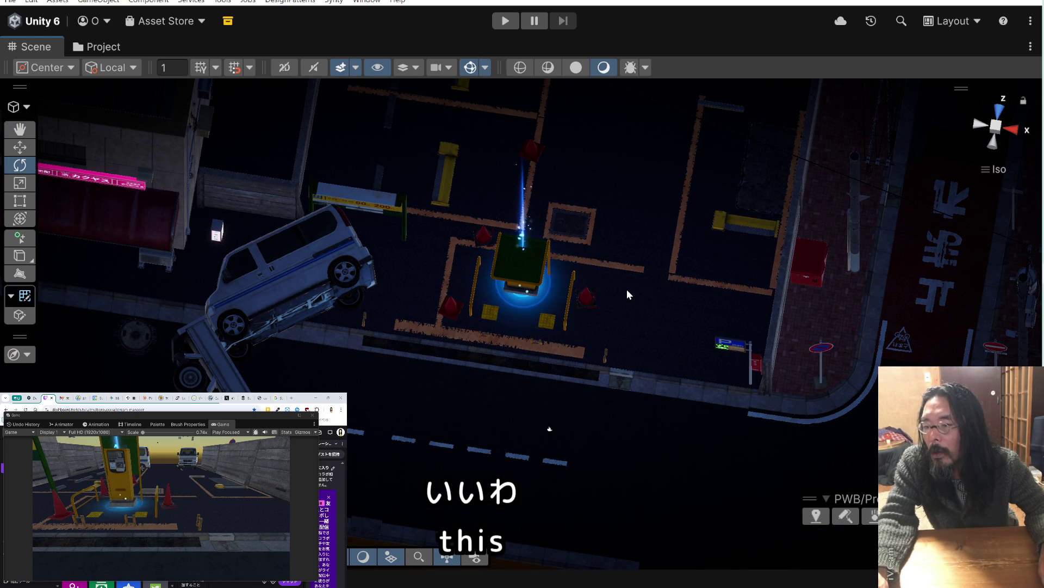
scroll(585, 331, "down", 3)
left_click_drag(577, 317, 547, 377)
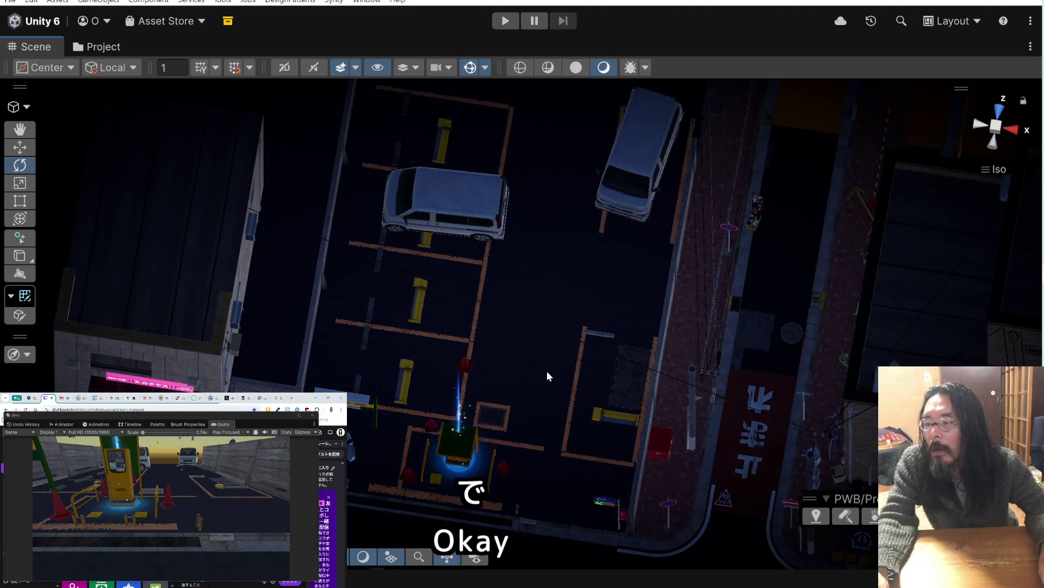
Drag the white van from the upper bay into a lower parking bay
left_click(444, 227)
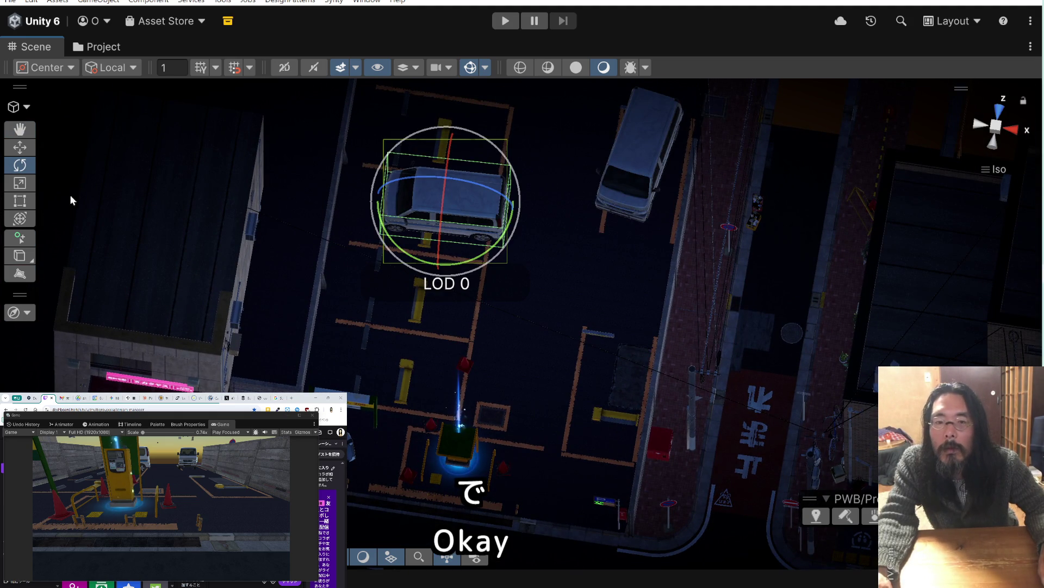
left_click(16, 149)
left_click(458, 256)
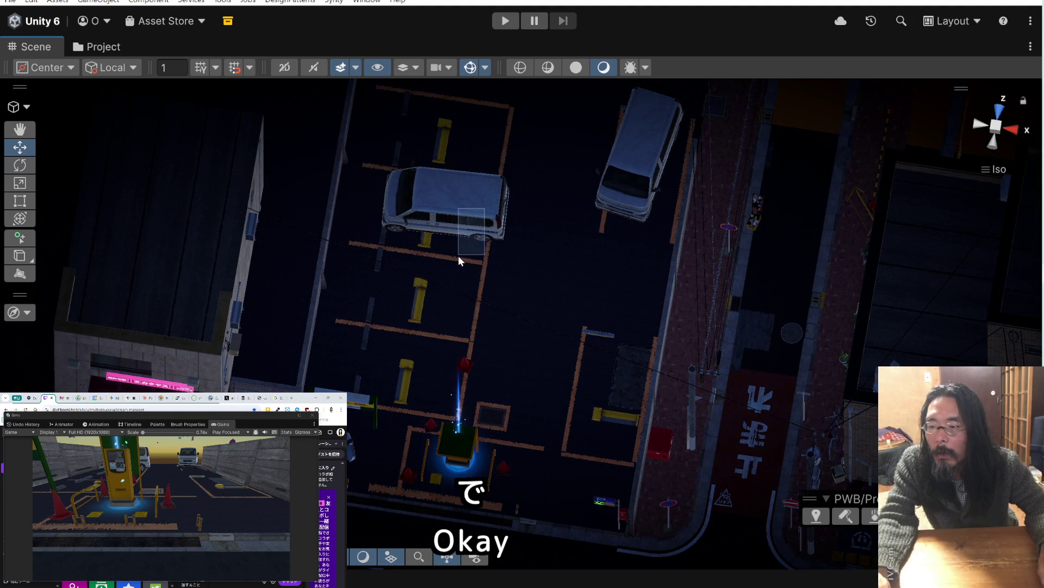
left_click(468, 229)
mouse_move(457, 218)
left_mouse_down()
mouse_move(365, 400)
mouse_move(475, 369)
mouse_move(405, 370)
mouse_move(455, 347)
mouse_move(614, 365)
left_mouse_up()
mouse_move(727, 366)
left_mouse_down()
mouse_move(322, 365)
mouse_move(391, 308)
left_mouse_up()
left_click(512, 173)
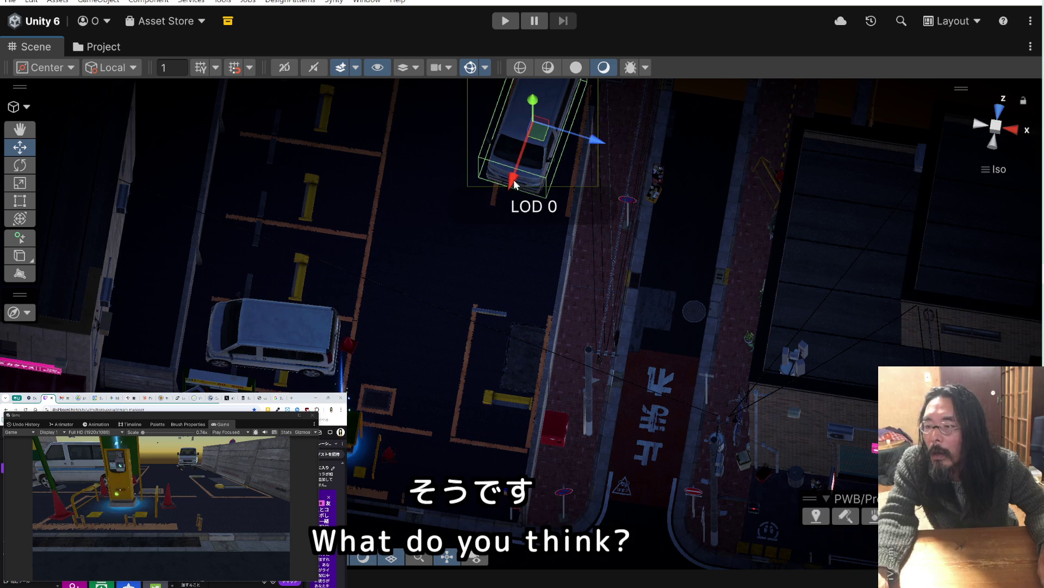
Drag the top van to the lot centre and rotate it clockwise to run lengthwise
mouse_move(532, 142)
left_mouse_down()
mouse_move(458, 347)
mouse_move(485, 420)
mouse_move(494, 393)
mouse_move(448, 380)
mouse_move(449, 389)
mouse_move(493, 393)
left_mouse_up()
key("e")
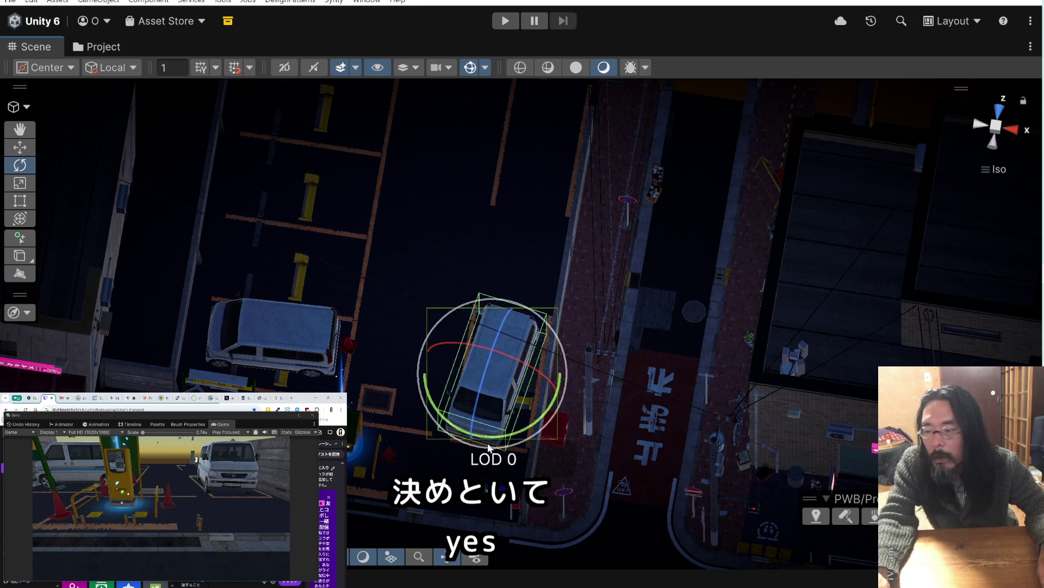
mouse_move(498, 441)
left_mouse_down()
mouse_move(518, 442)
mouse_move(521, 425)
left_mouse_up()
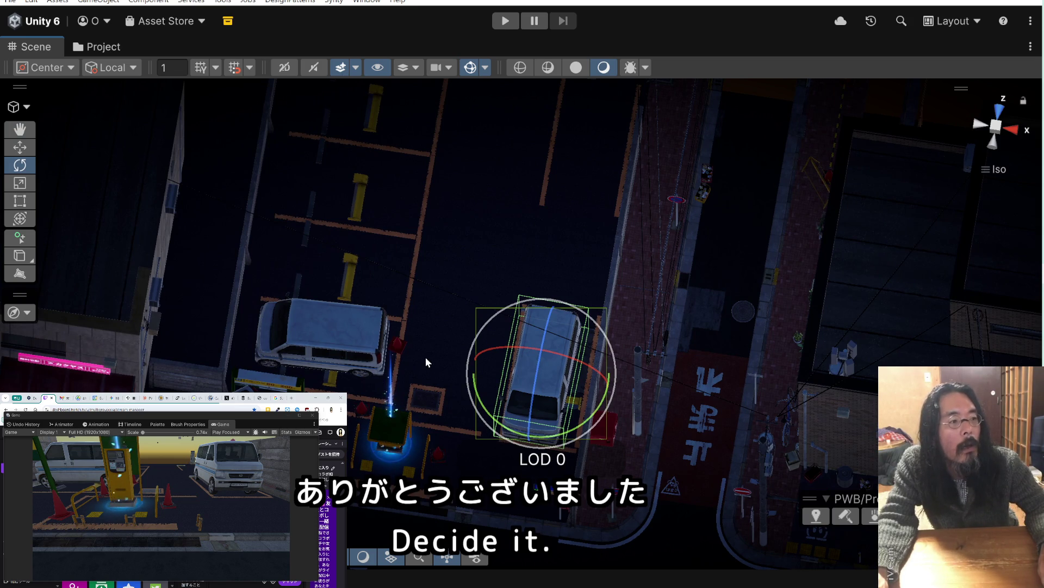
left_click_drag(426, 357, 477, 365)
left_click_drag(482, 301, 465, 418)
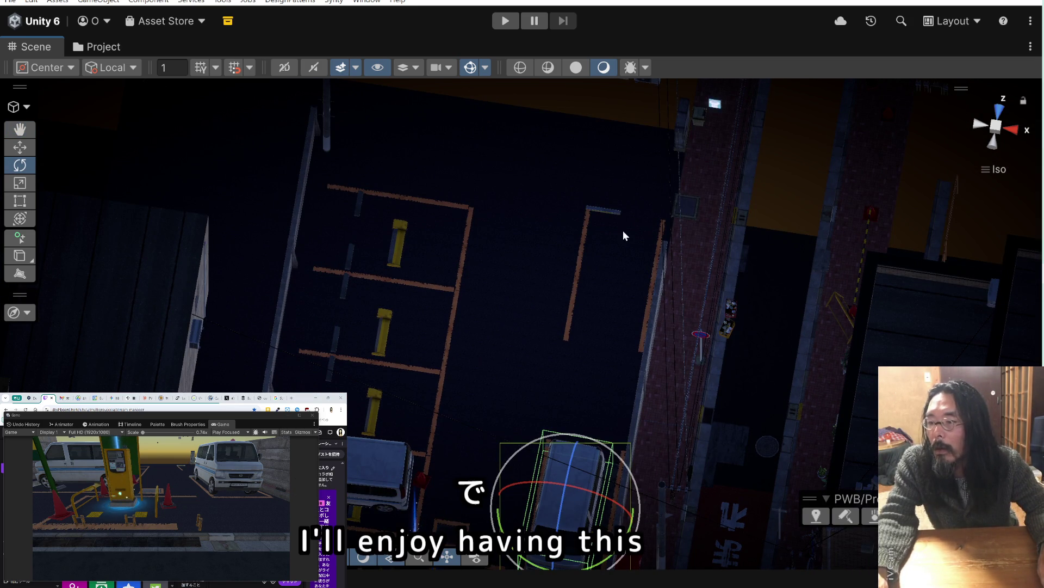
left_click_drag(531, 279, 628, 239)
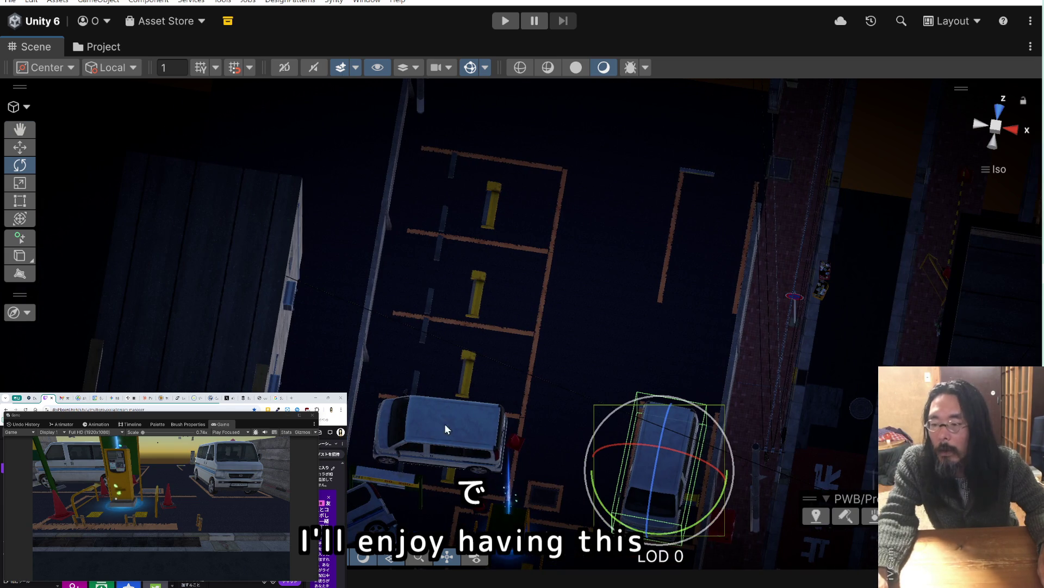
Move the left white van up into a higher parking bay and nudge it into place
left_click(446, 452)
left_click(27, 151)
left_click_drag(444, 489, 457, 403)
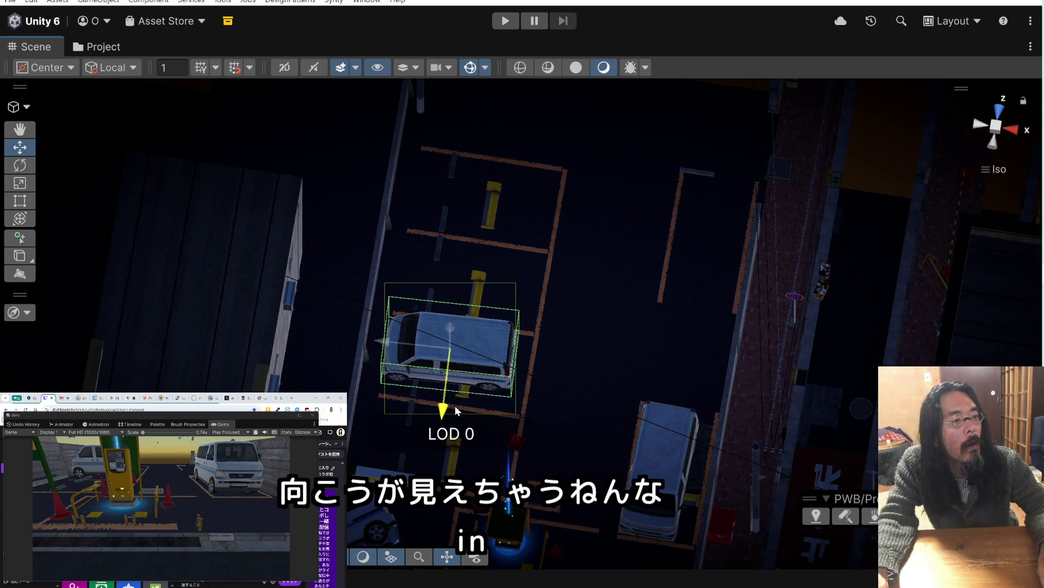
left_click_drag(455, 406, 455, 406)
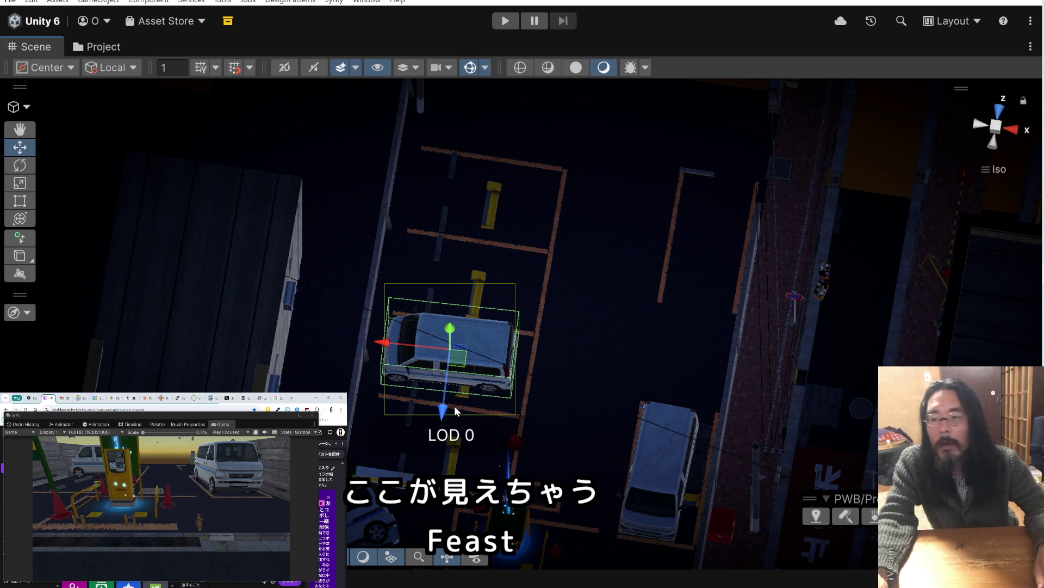
scroll(435, 400, "down", 3)
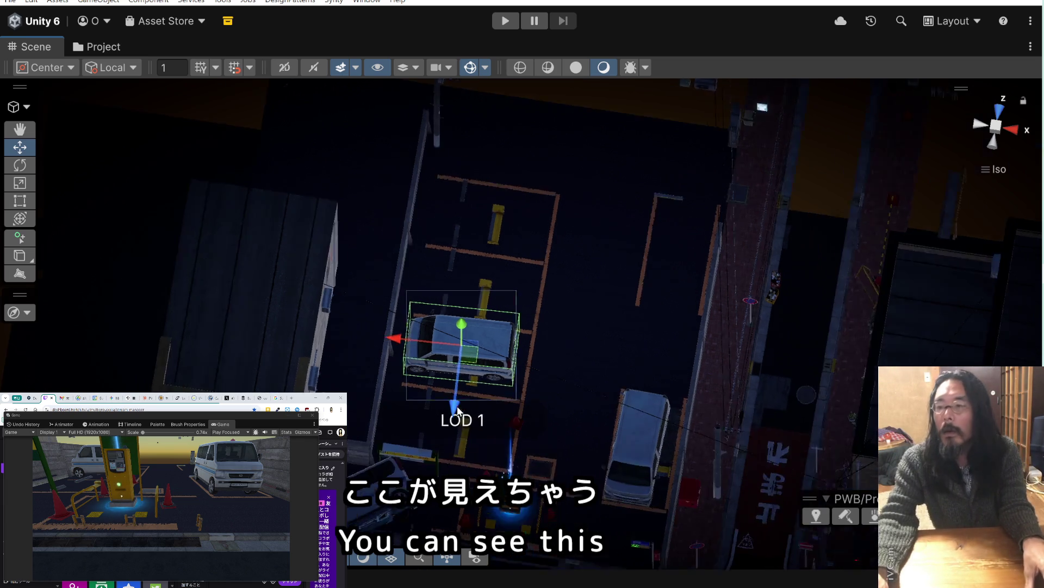
left_click_drag(544, 285, 510, 319)
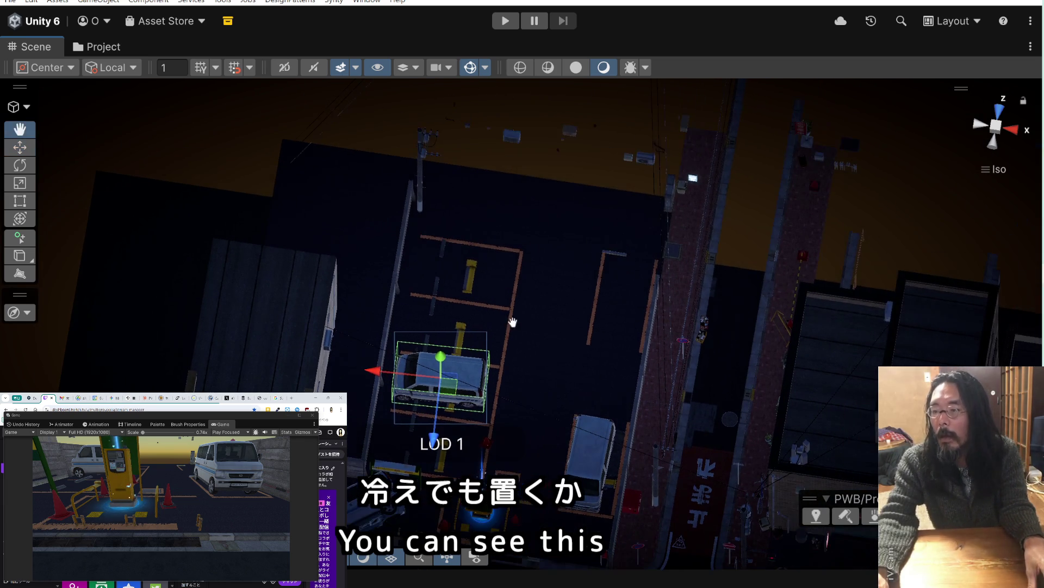
mouse_move(592, 310)
left_mouse_down()
mouse_move(555, 404)
mouse_move(561, 347)
mouse_move(587, 303)
left_mouse_up()
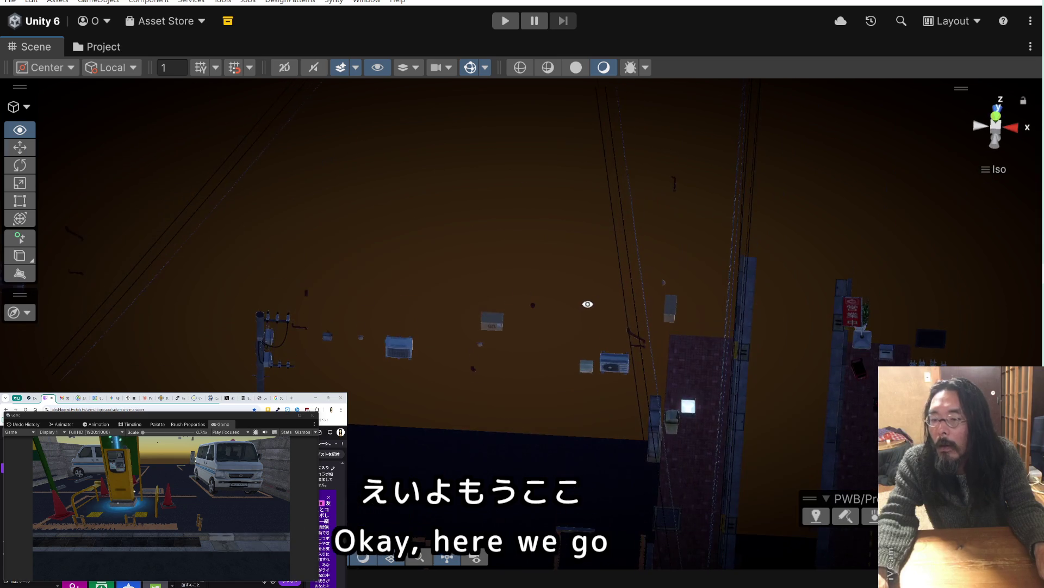
mouse_move(266, 241)
left_mouse_down()
mouse_move(351, 312)
mouse_move(378, 366)
mouse_move(623, 403)
left_mouse_up()
left_click_drag(470, 285, 629, 390)
scroll(592, 347, "down", 2)
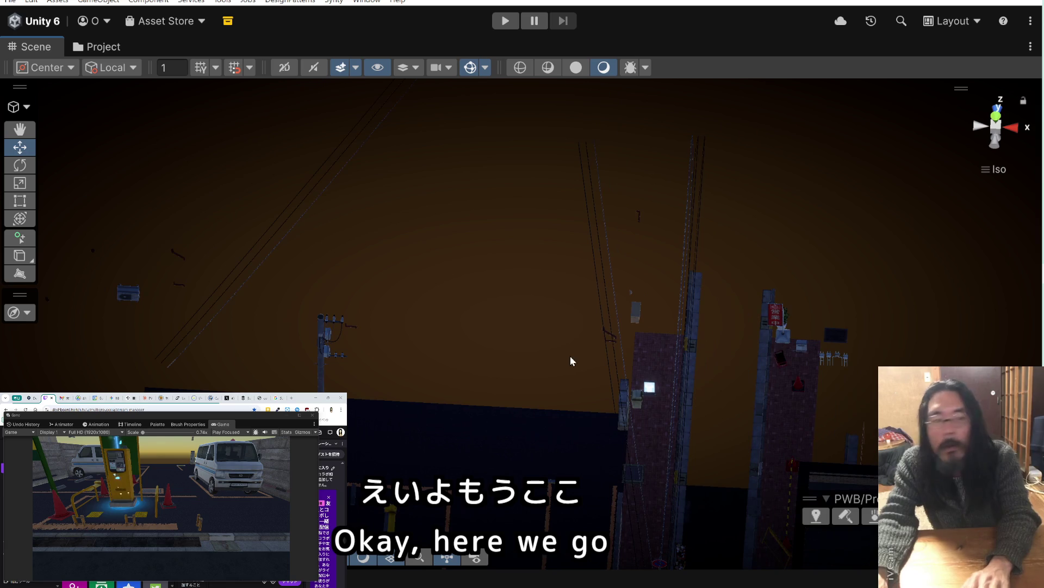
key("alt")
left_click_drag(420, 317, 429, 242)
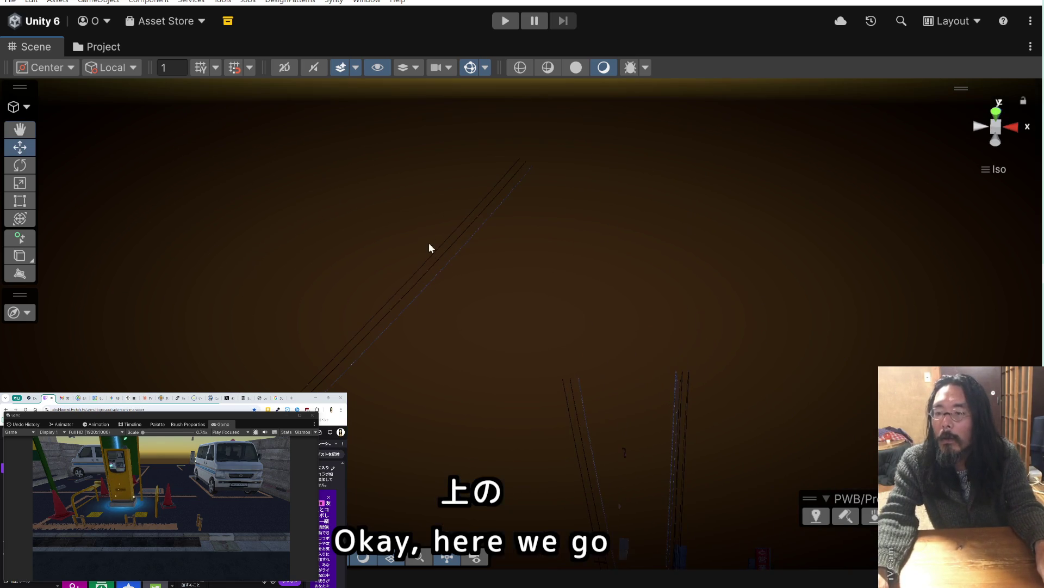
left_click_drag(434, 427, 214, 300)
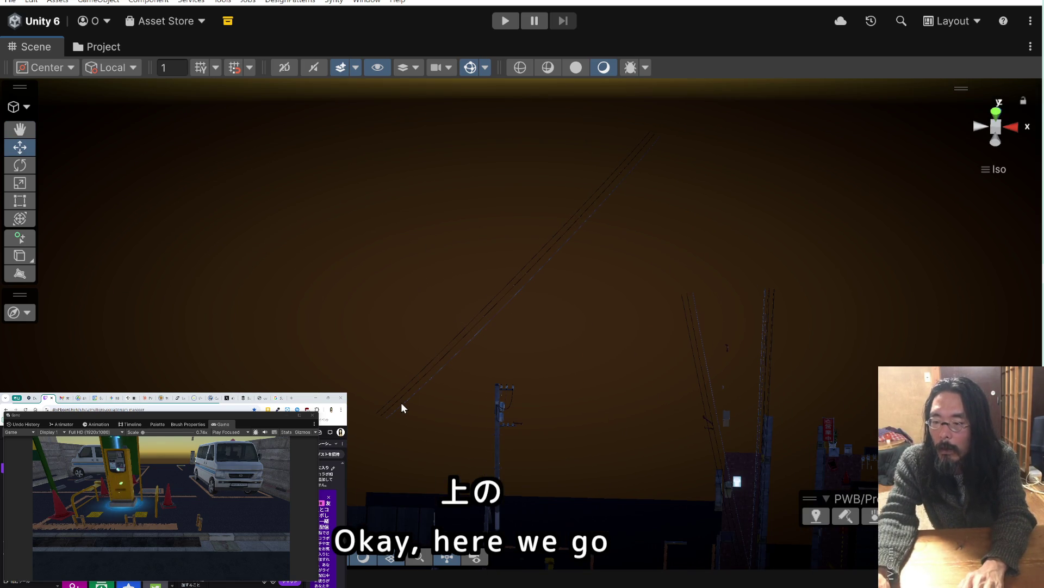
mouse_move(423, 390)
left_mouse_down()
mouse_move(436, 334)
mouse_move(457, 325)
left_mouse_up()
left_click_drag(457, 325, 592, 471)
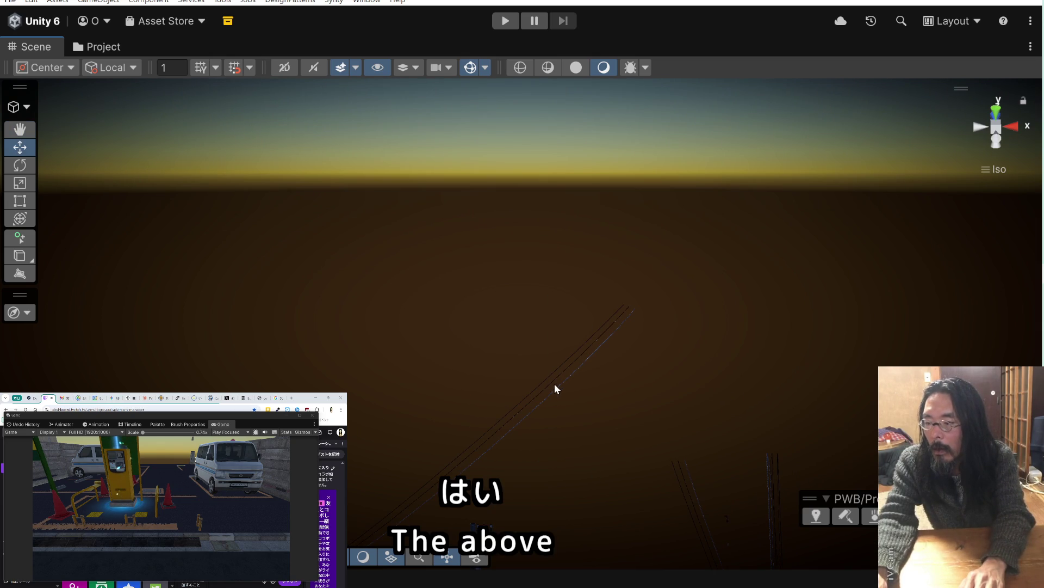
left_click(550, 400)
left_click(538, 420)
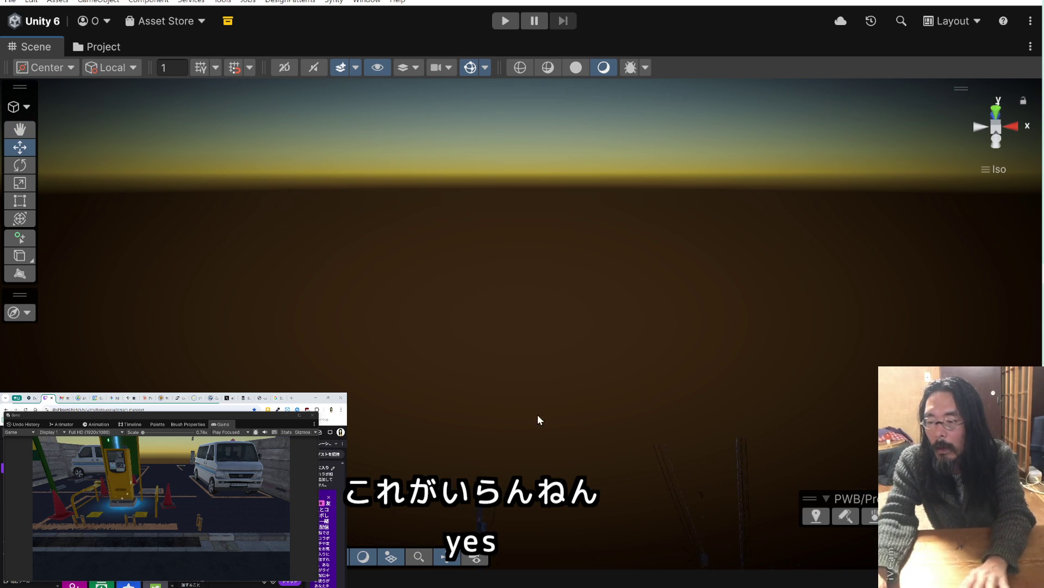
scroll(539, 232, "up", 3)
scroll(540, 232, "up", 3)
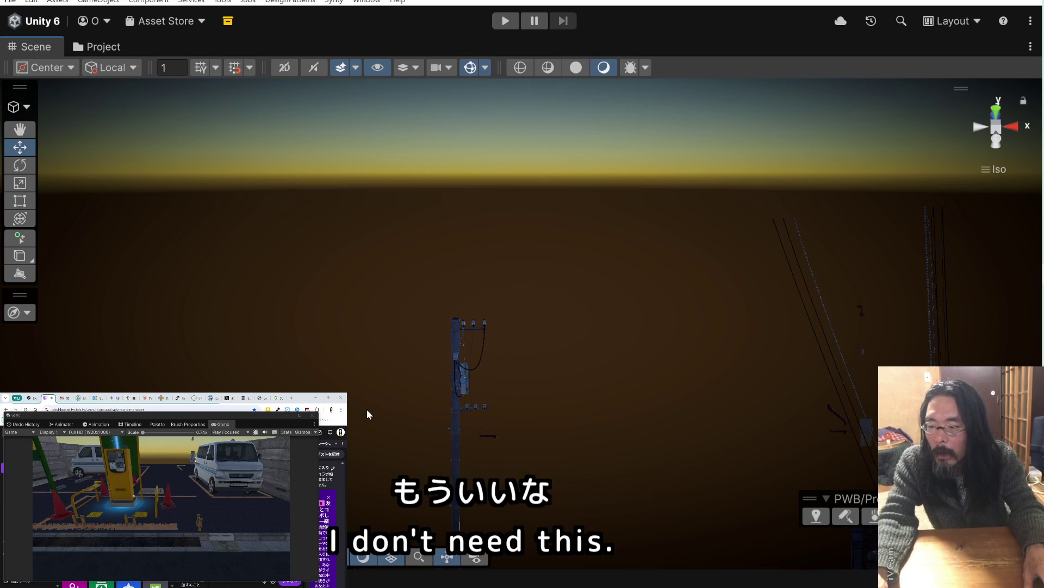
left_click(491, 441)
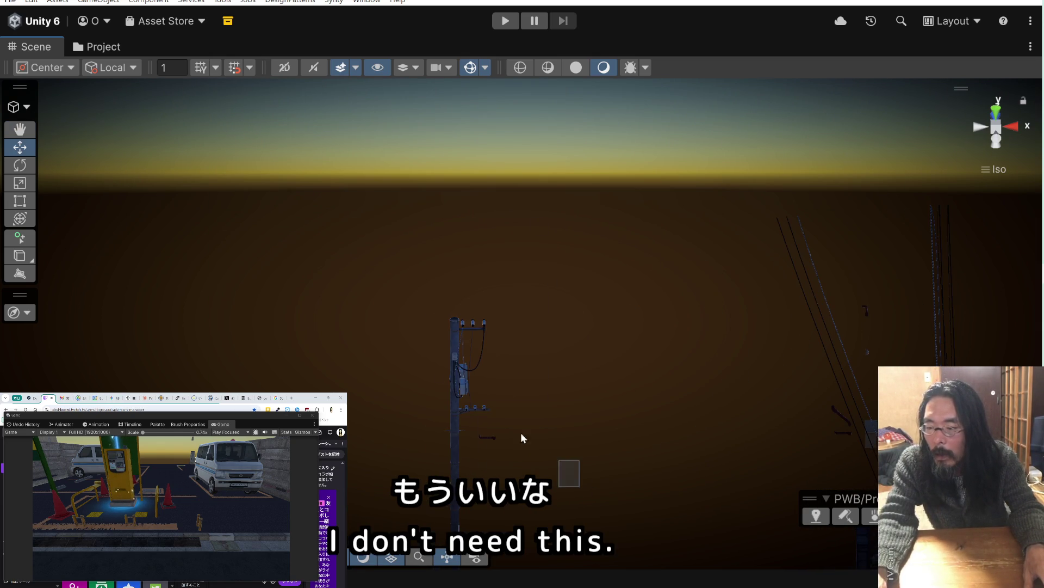
left_click(333, 310)
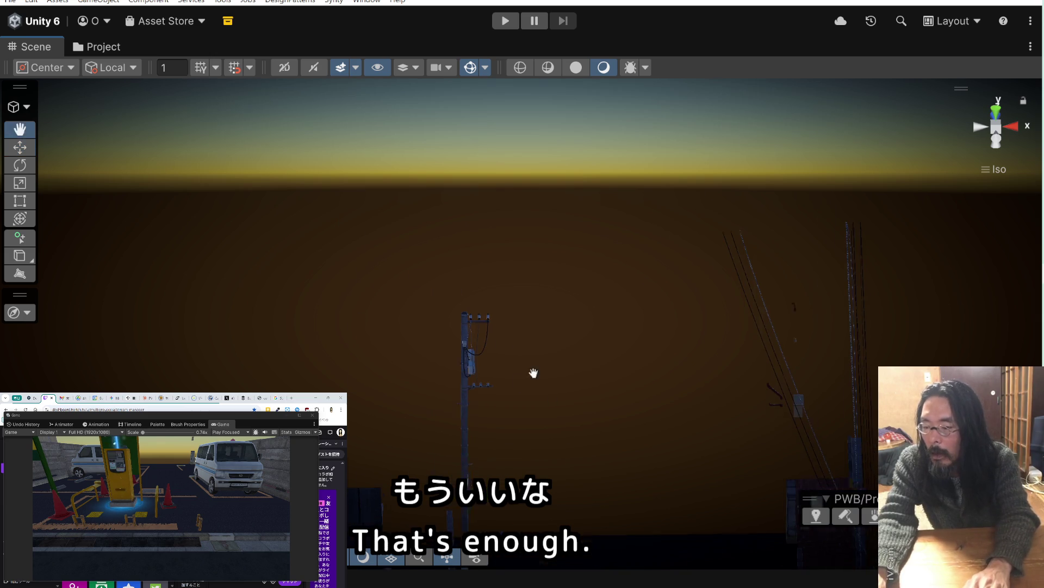
scroll(421, 280, "down", 3)
mouse_move(420, 281)
left_mouse_down()
mouse_move(387, 209)
mouse_move(425, 252)
mouse_move(458, 260)
mouse_move(296, 273)
mouse_move(314, 283)
left_mouse_up()
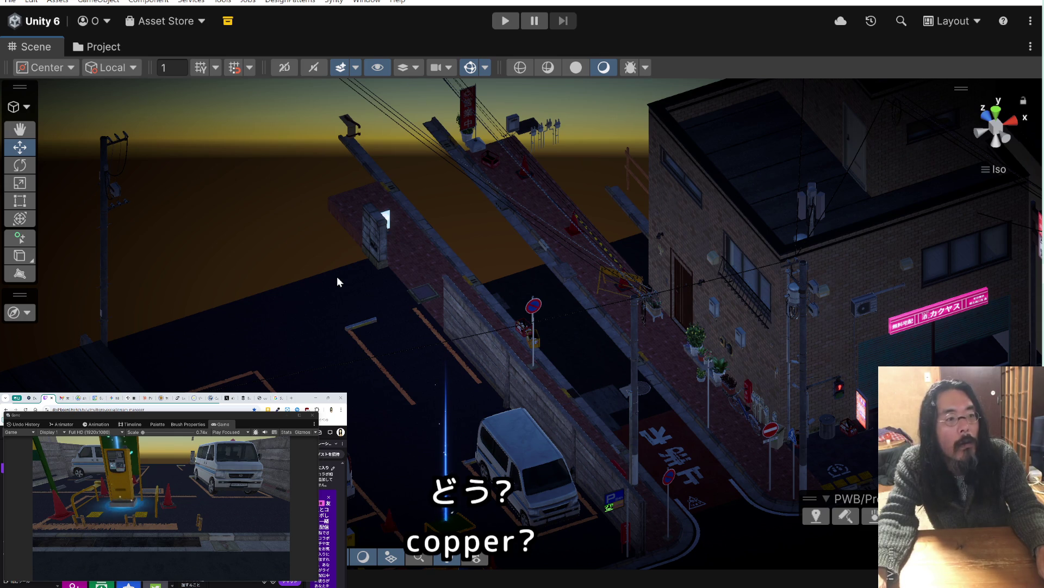
scroll(335, 272, "up", 2)
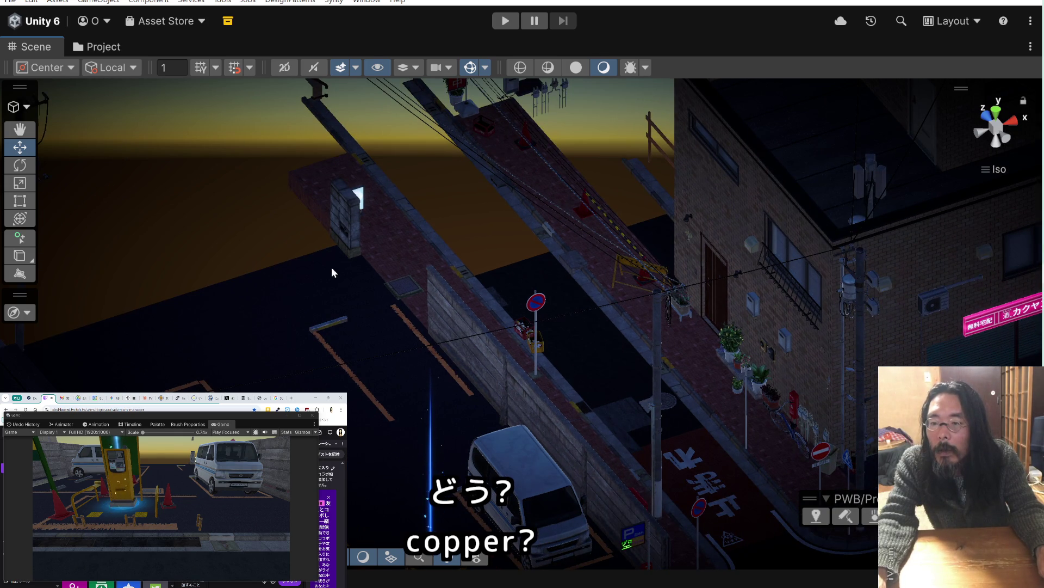
left_click(459, 333)
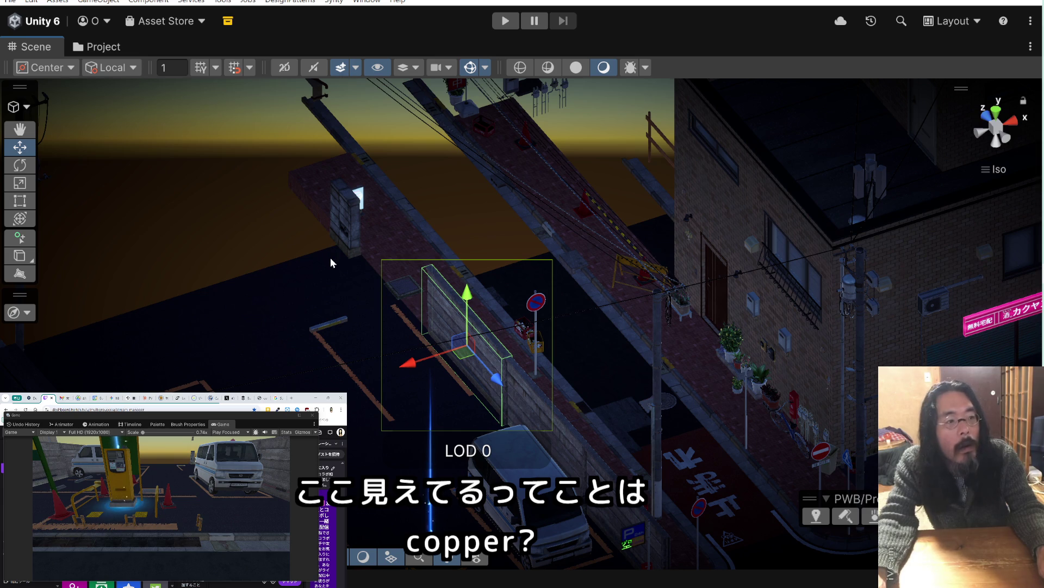
left_click(229, 221)
left_click_drag(245, 228, 405, 272)
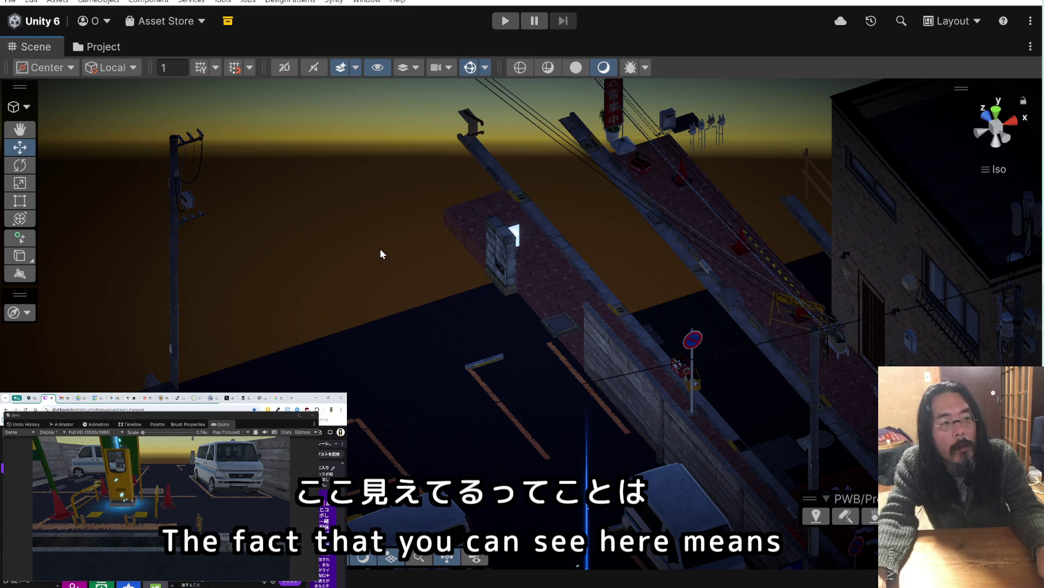
left_click(615, 379)
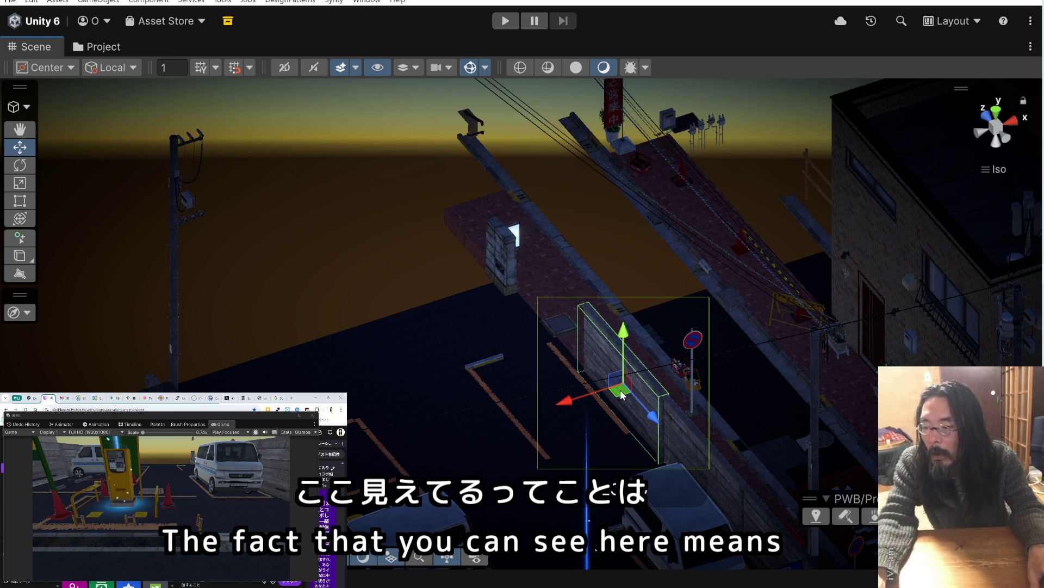
Turn the copied wooden wall around its vertical axis, then move it up-left toward the back wall
left_click(22, 165)
left_click_drag(585, 419, 725, 421)
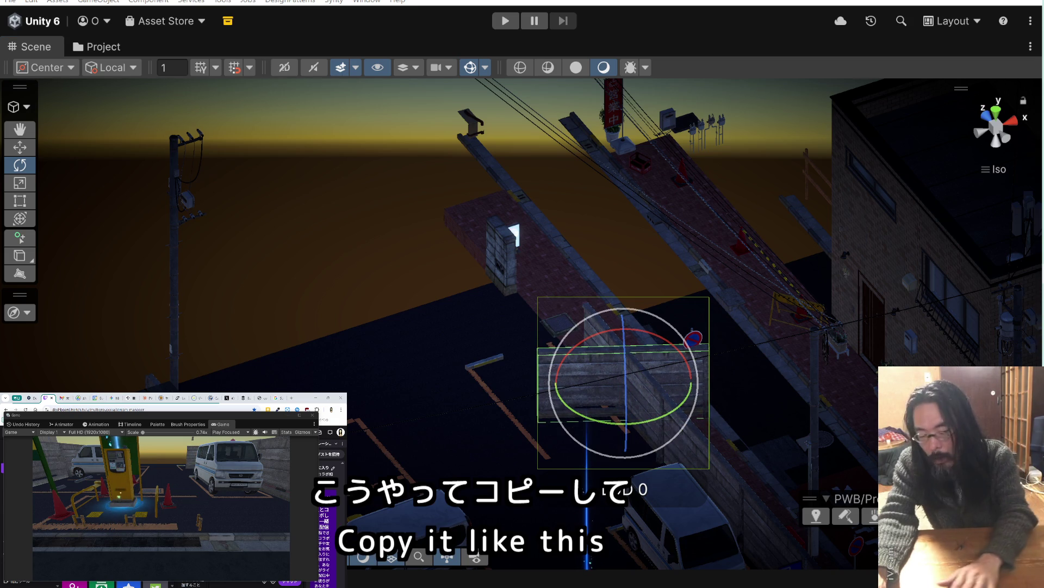
key("ctrl+z")
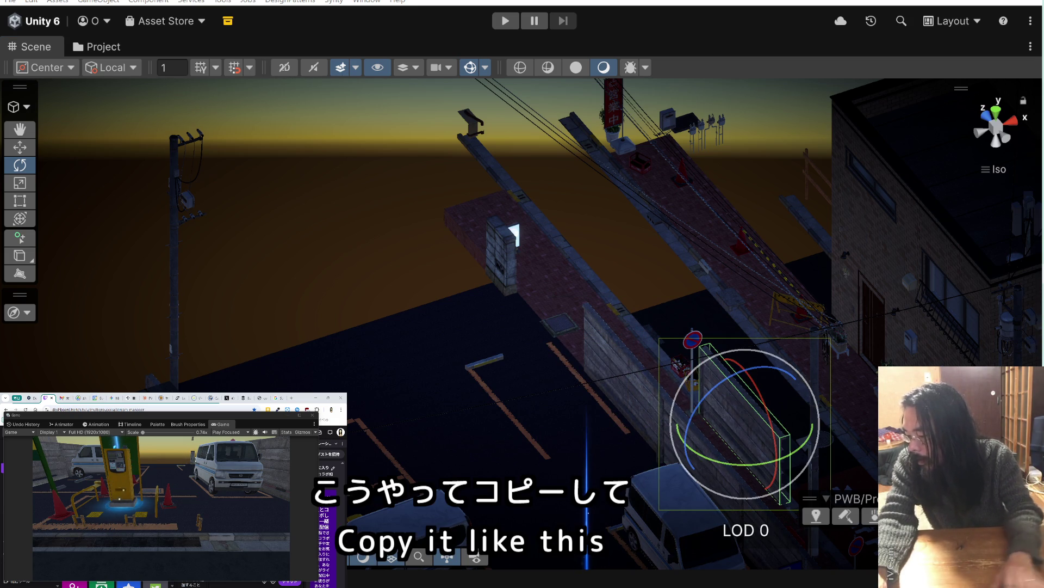
key("ctrl+y")
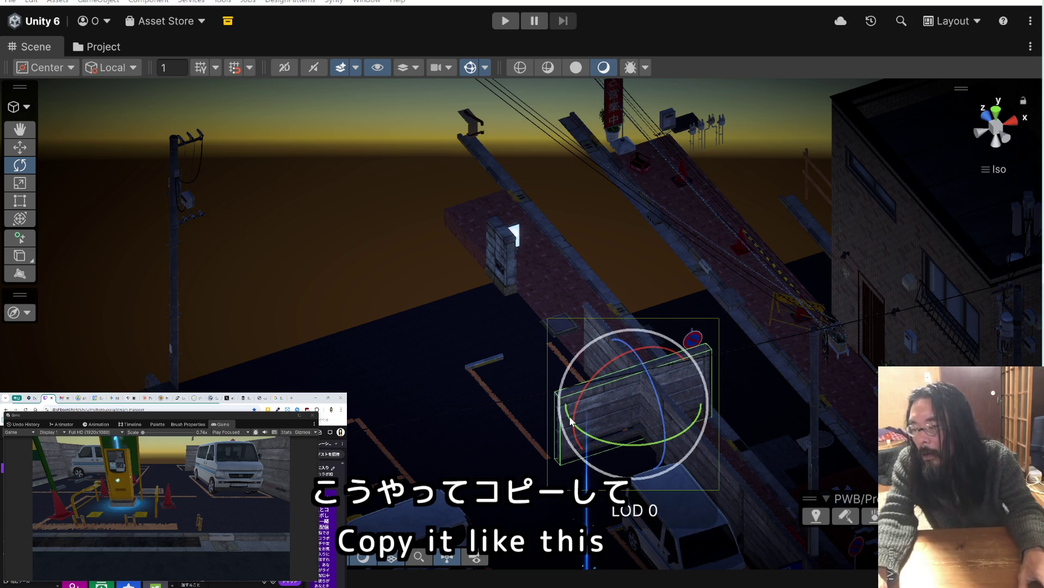
left_click(20, 146)
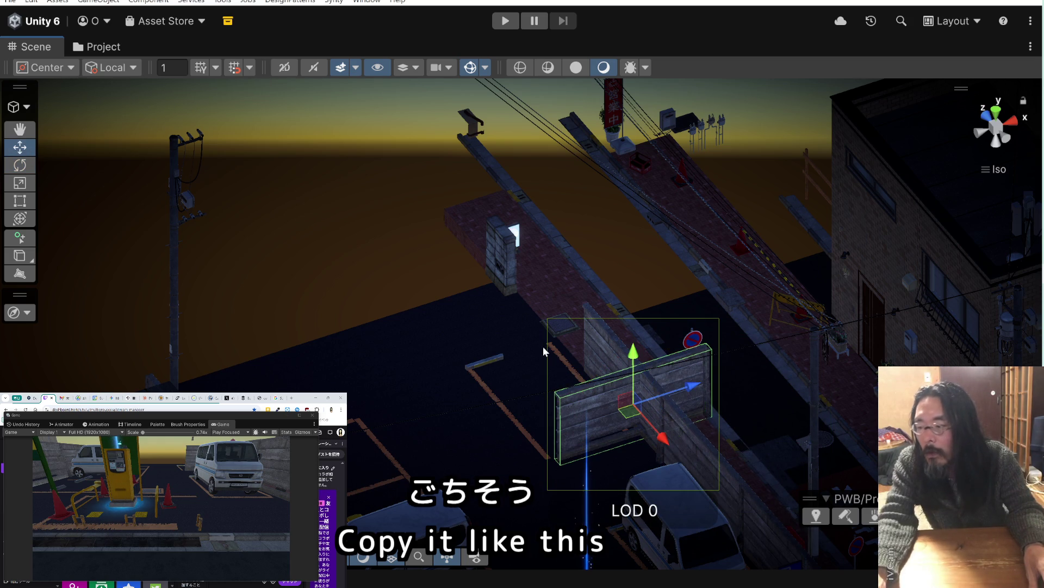
mouse_move(631, 408)
left_mouse_down()
mouse_move(375, 321)
mouse_move(417, 299)
mouse_move(412, 285)
mouse_move(419, 317)
mouse_move(359, 307)
mouse_move(218, 196)
mouse_move(405, 258)
left_mouse_up()
scroll(384, 309, "up", 3)
scroll(314, 256, "down", 1)
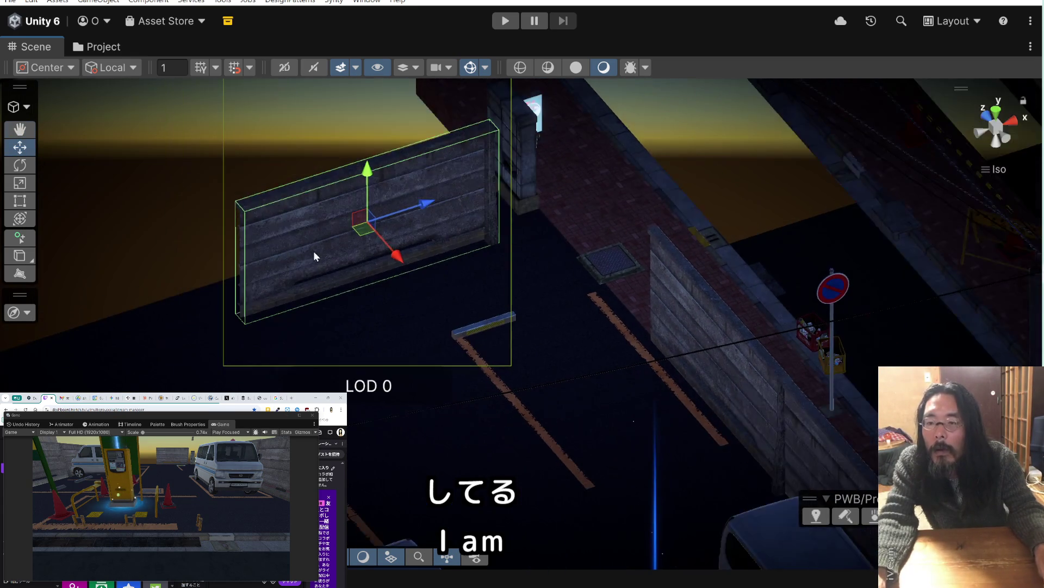
key("Left")
key("Right")
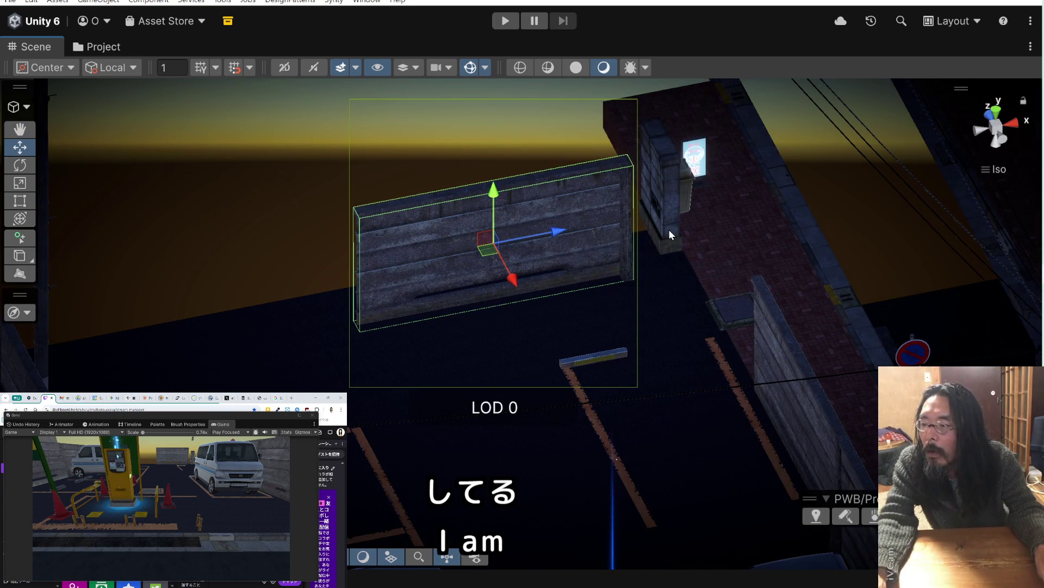
Move the small pillar across the lot and slide the long stone wall toward the brick building
left_click(670, 235)
mouse_move(670, 235)
left_mouse_down()
mouse_move(702, 263)
mouse_move(601, 306)
mouse_move(529, 367)
left_mouse_up()
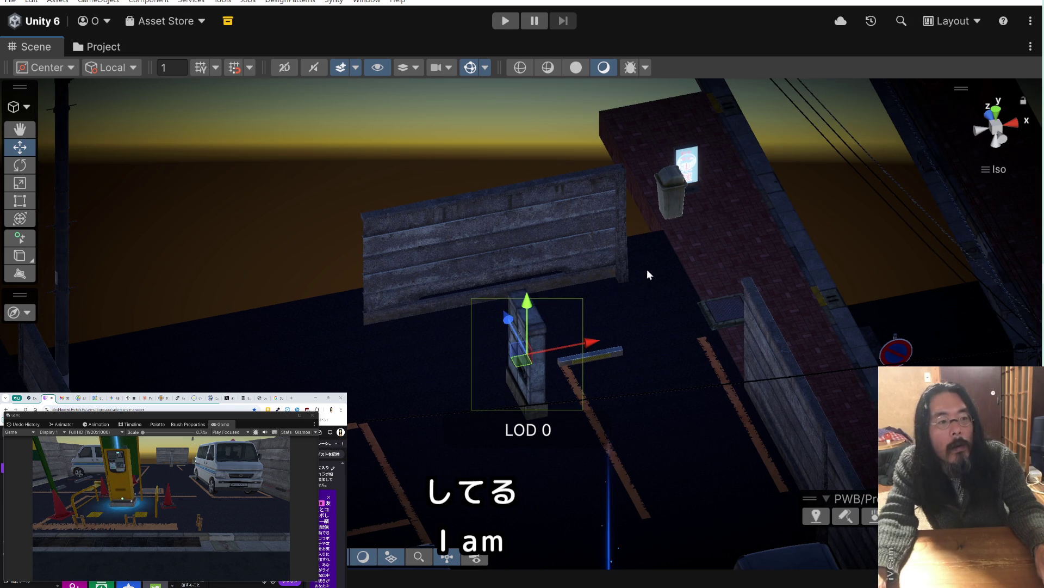
left_click_drag(648, 271, 585, 264)
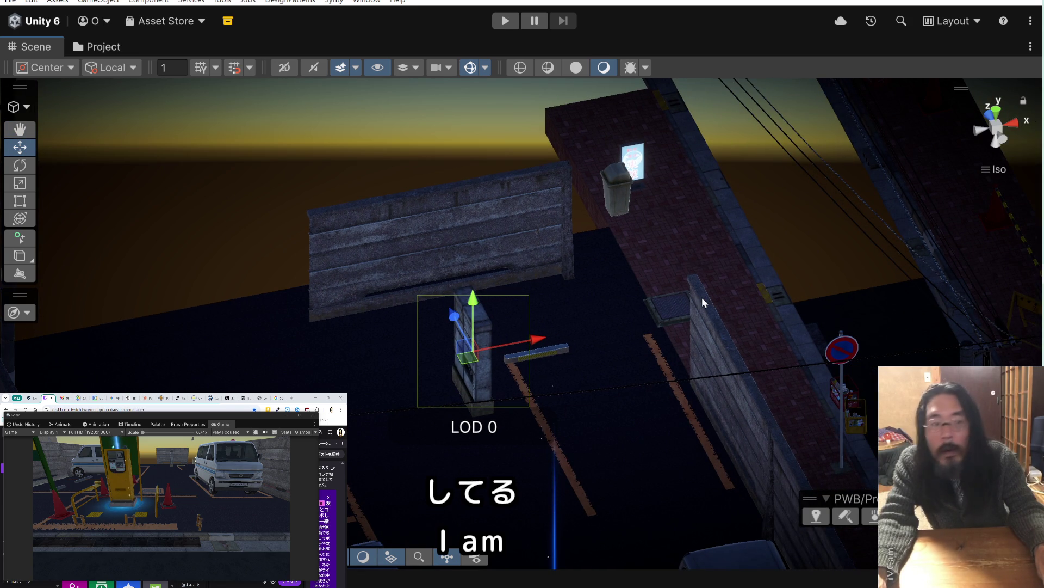
left_click(707, 348)
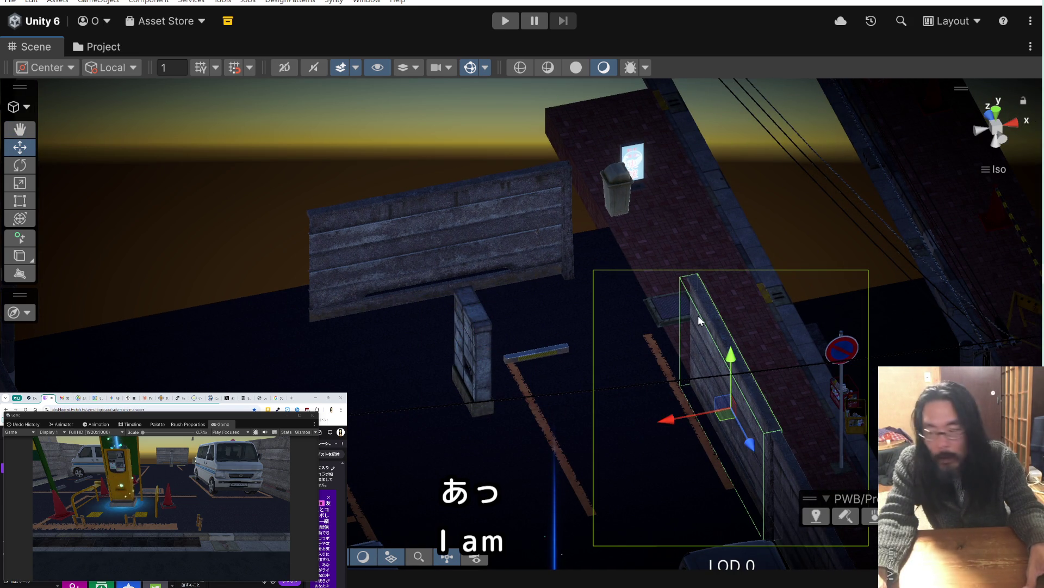
mouse_move(739, 425)
left_mouse_down()
mouse_move(661, 310)
mouse_move(621, 272)
mouse_move(636, 291)
left_mouse_up()
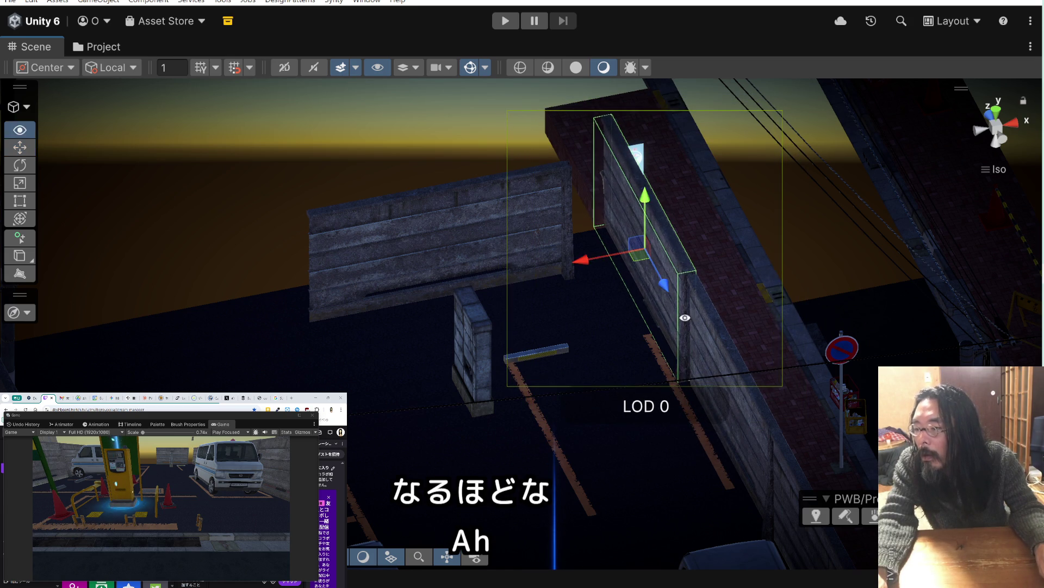
scroll(601, 260, "up", 3)
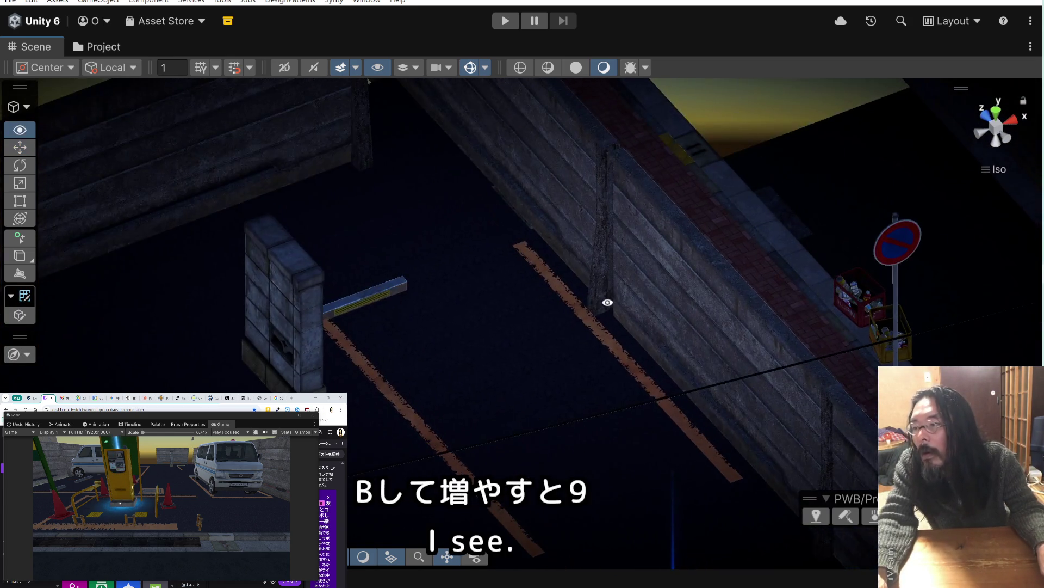
Slide the left wooden wall up-right along its length on its X axis
mouse_move(607, 302)
left_mouse_down()
mouse_move(501, 328)
mouse_move(472, 311)
mouse_move(468, 287)
mouse_move(364, 290)
left_mouse_up()
left_click(322, 261)
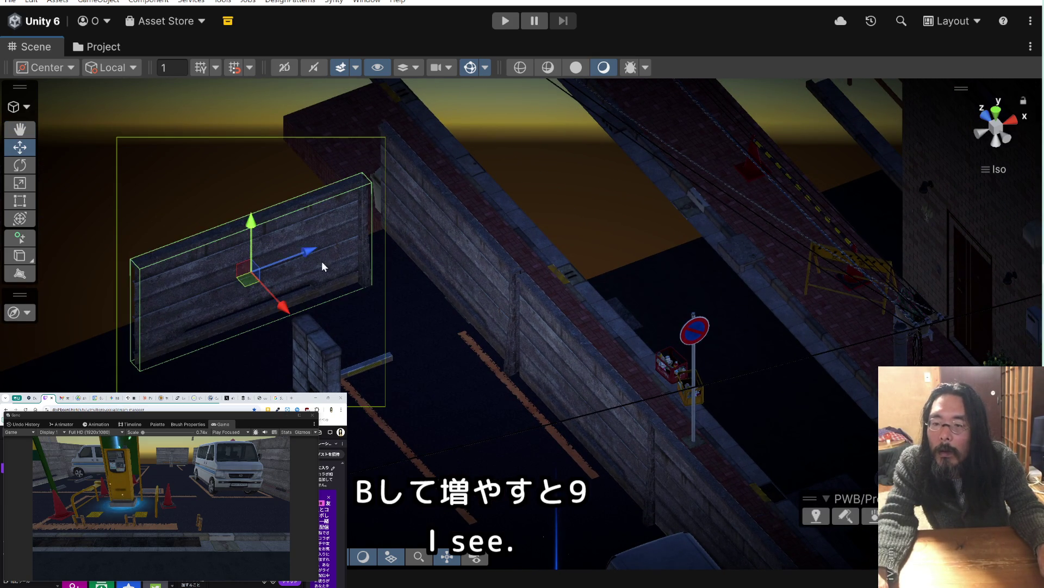
left_click_drag(290, 262, 334, 240)
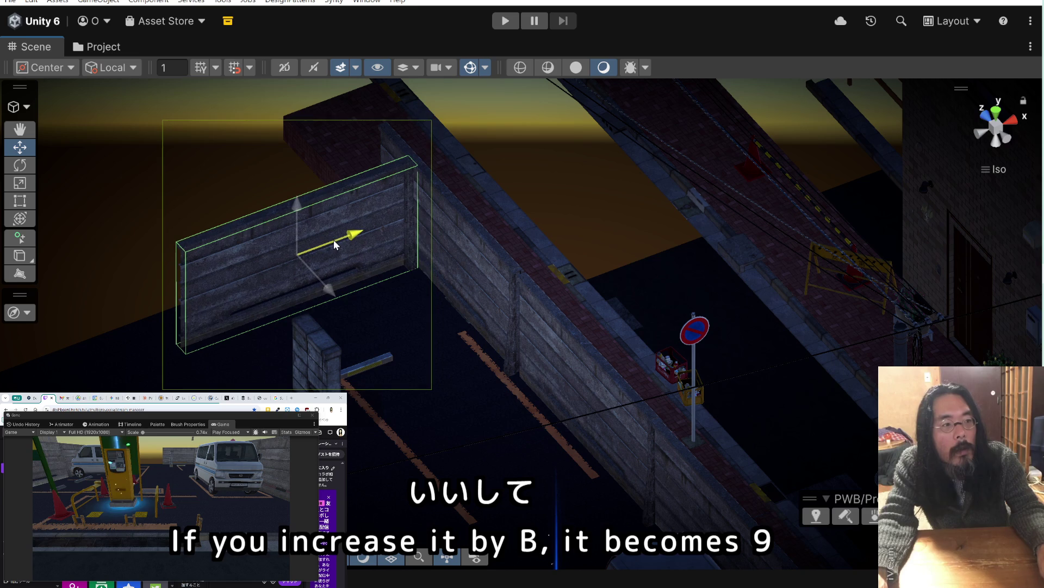
Move the small pillar to the corner where the wooden wall meets the long wall
left_click(325, 344)
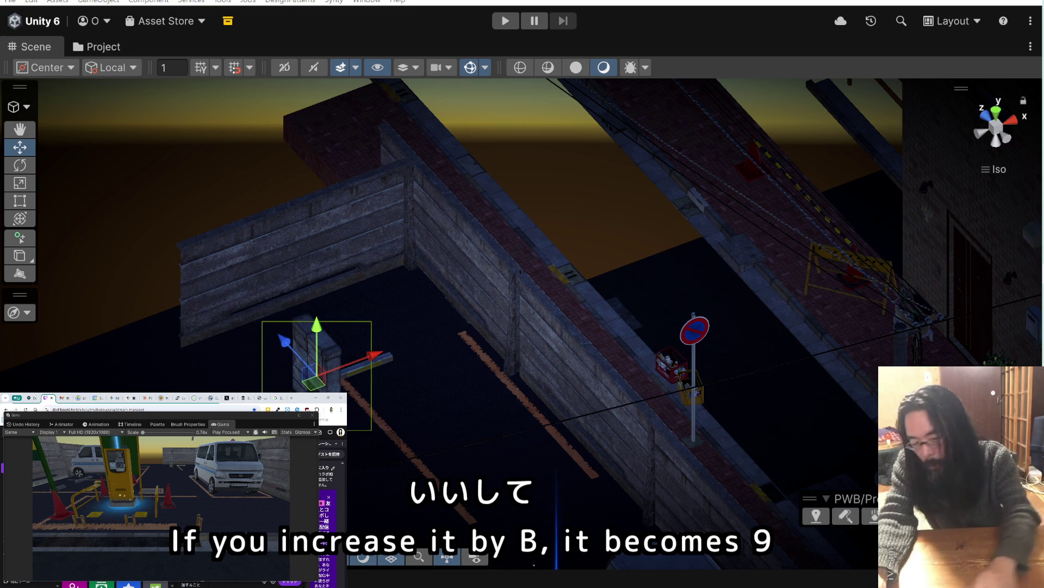
key("ctrl+z")
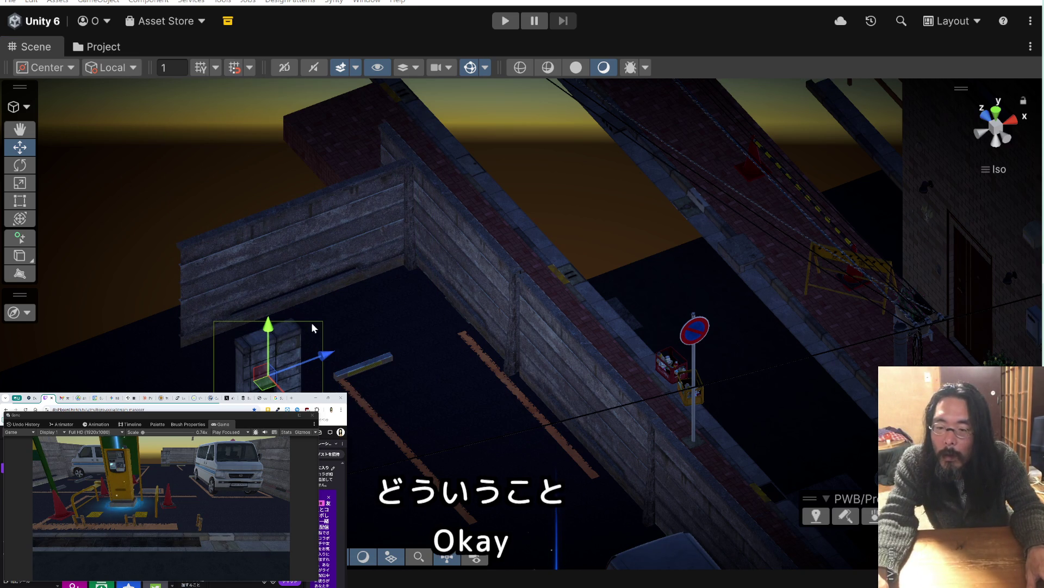
mouse_move(269, 385)
left_mouse_down()
mouse_move(136, 303)
mouse_move(144, 324)
mouse_move(175, 336)
mouse_move(336, 376)
mouse_move(334, 280)
mouse_move(311, 280)
mouse_move(306, 315)
left_mouse_up()
Move the small floating box up-left, then slide the short wooden wall down-left along its depth
scroll(599, 394, "down", 2)
left_click_drag(580, 393, 435, 215)
scroll(435, 215, "up", 3)
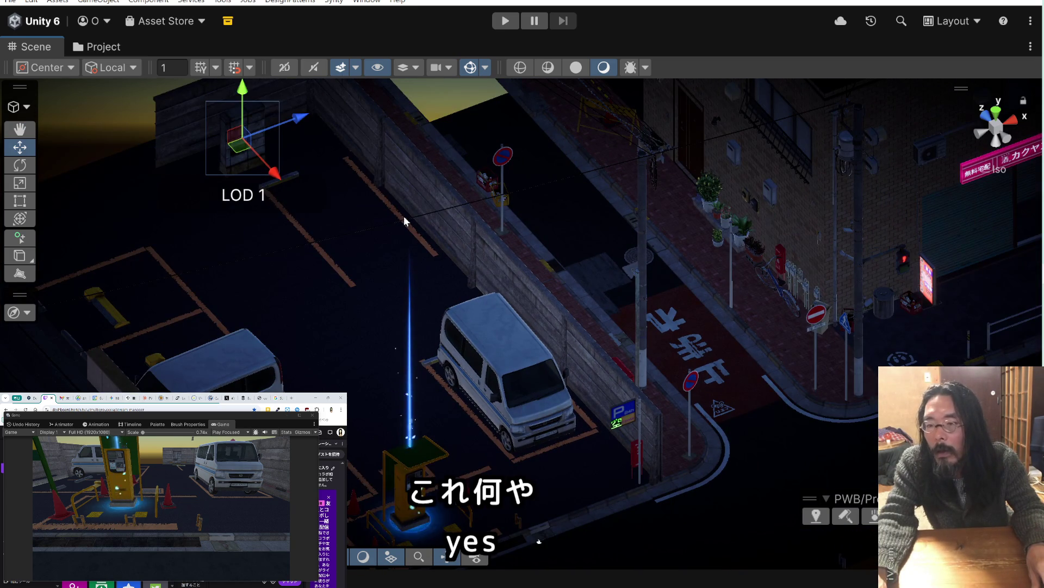
mouse_move(364, 213)
left_mouse_down()
mouse_move(358, 223)
mouse_move(482, 223)
left_mouse_up()
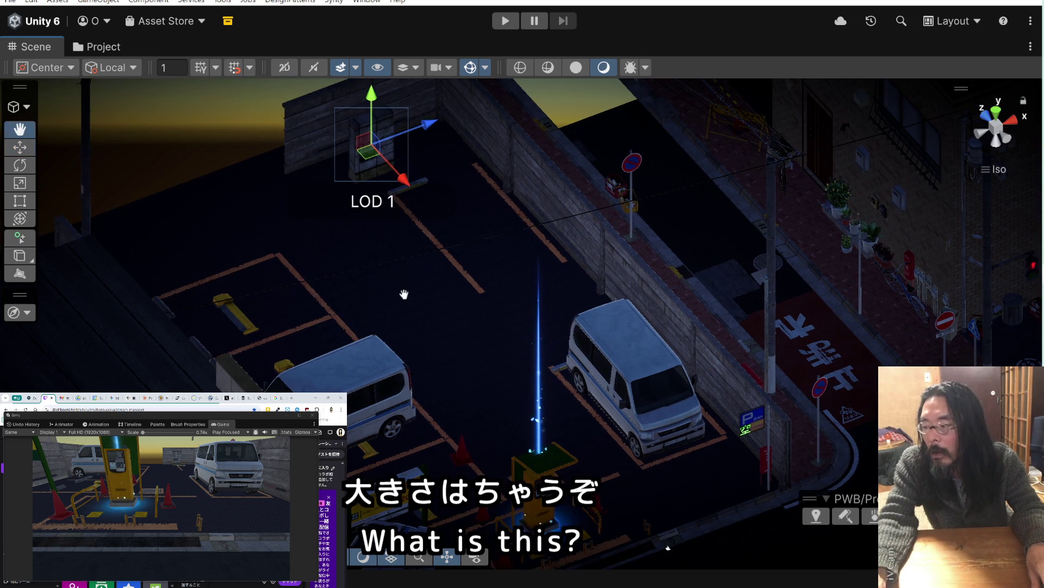
left_click_drag(406, 295, 364, 240)
key("Down")
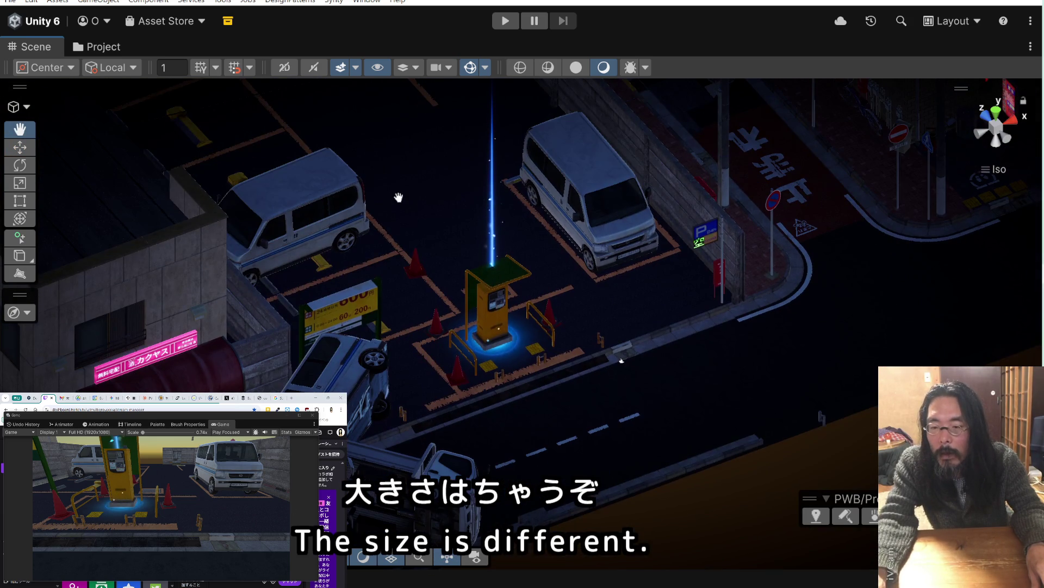
key("Up")
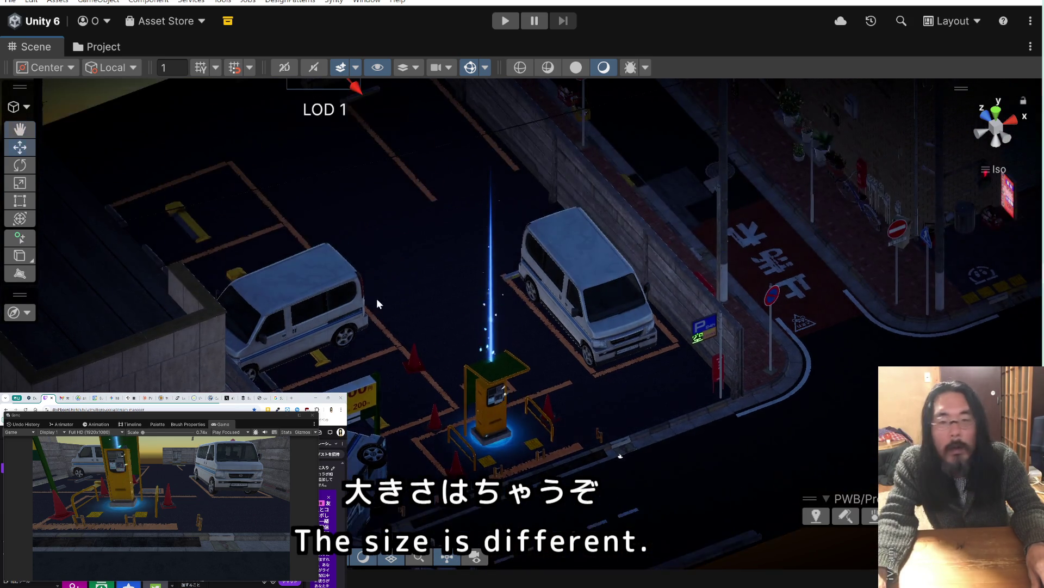
scroll(348, 288, "down", 2)
left_click_drag(366, 229, 278, 152)
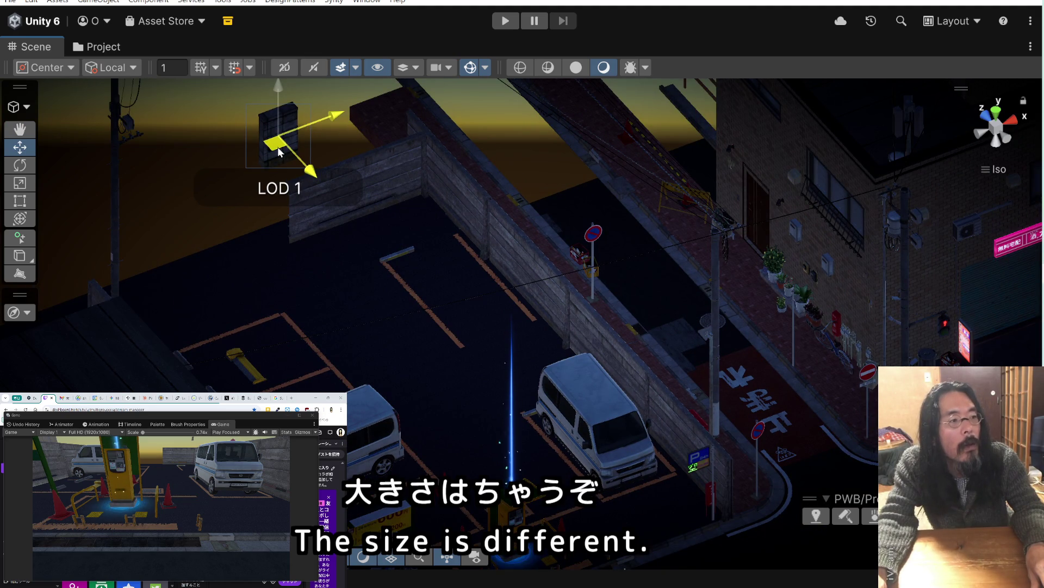
key("f")
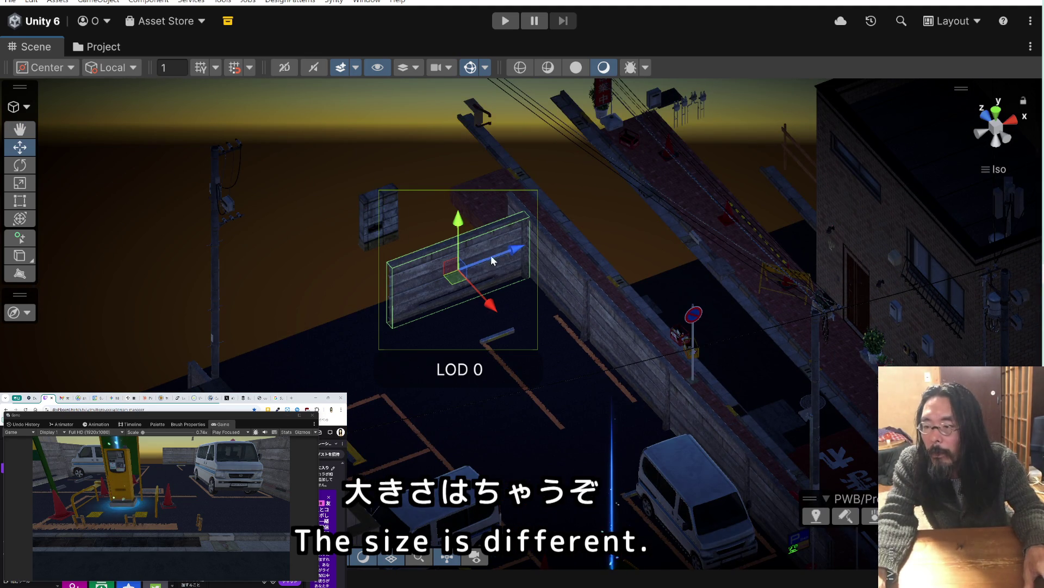
left_click_drag(503, 255, 363, 301)
Nudge the left wall section slightly right and slide the longer wall section far left
key("f")
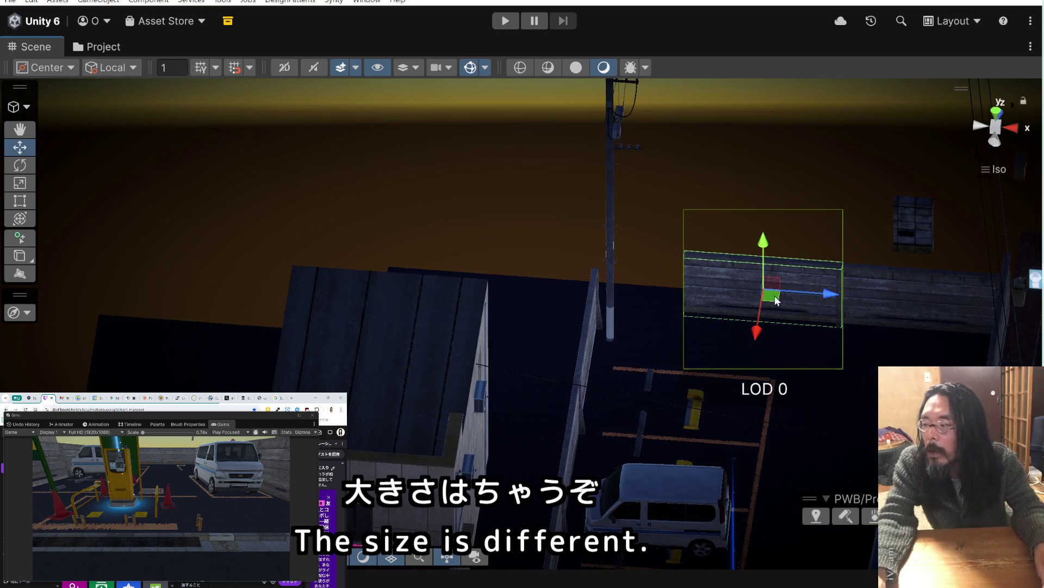
mouse_move(814, 308)
left_mouse_down()
mouse_move(811, 299)
mouse_move(338, 299)
mouse_move(576, 294)
mouse_move(471, 258)
left_mouse_up()
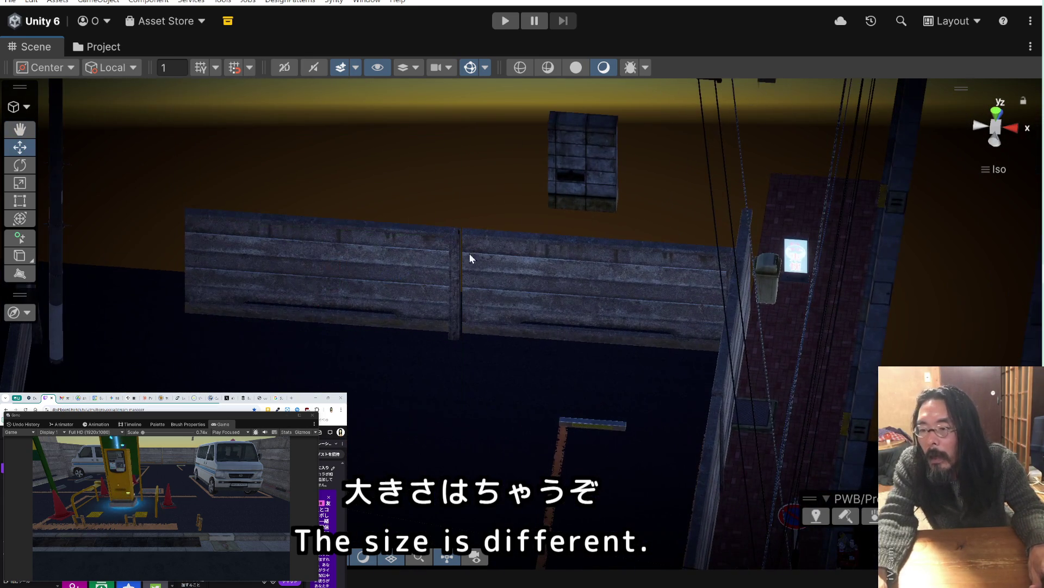
left_click(438, 264)
left_click_drag(392, 279, 397, 281)
mouse_move(449, 260)
left_mouse_down()
mouse_move(396, 252)
mouse_move(484, 254)
left_mouse_up()
left_click(510, 255)
left_click(570, 254)
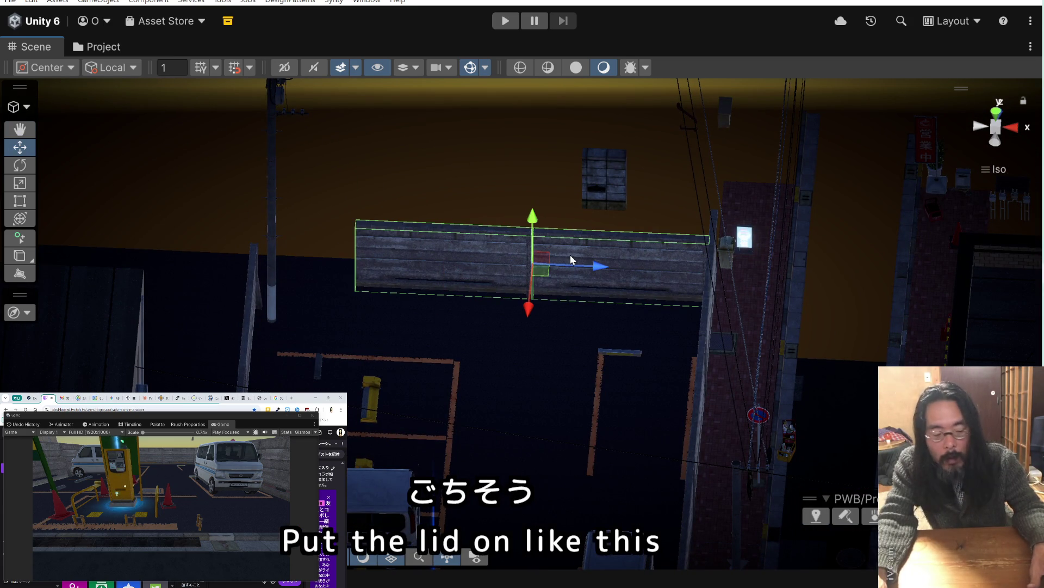
mouse_move(571, 264)
left_mouse_down()
mouse_move(230, 259)
mouse_move(245, 258)
left_mouse_up()
Delete the two stray floating window boxes near the walls
scroll(315, 230, "up", 4)
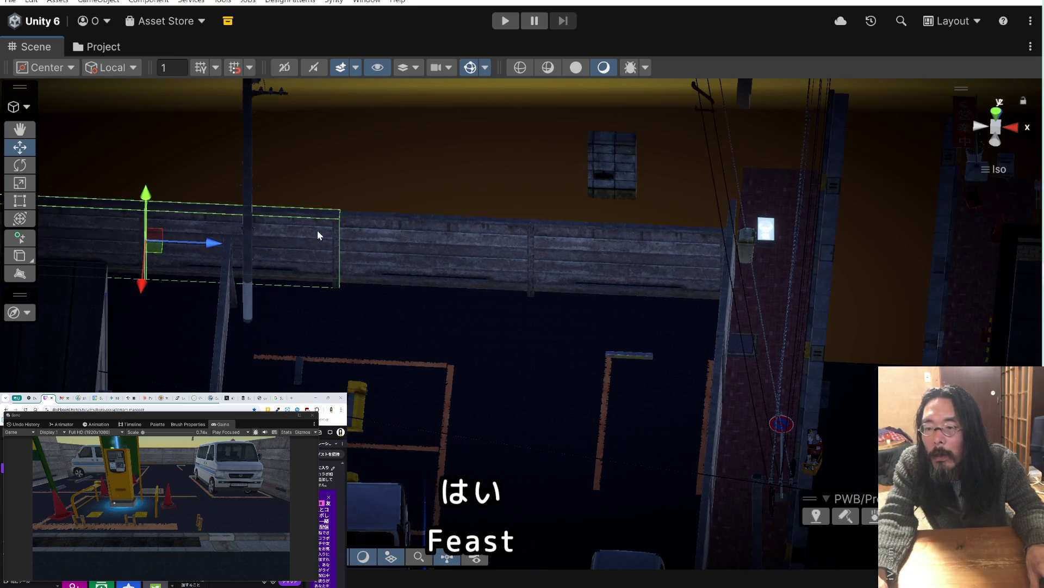
left_click(323, 148)
scroll(322, 181, "down", 10)
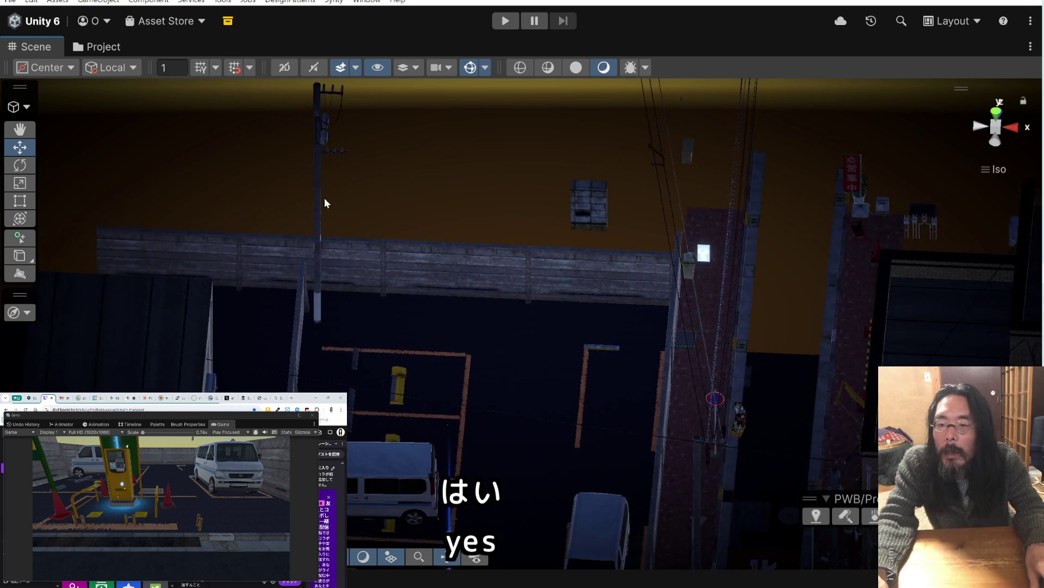
left_click_drag(396, 232, 485, 219)
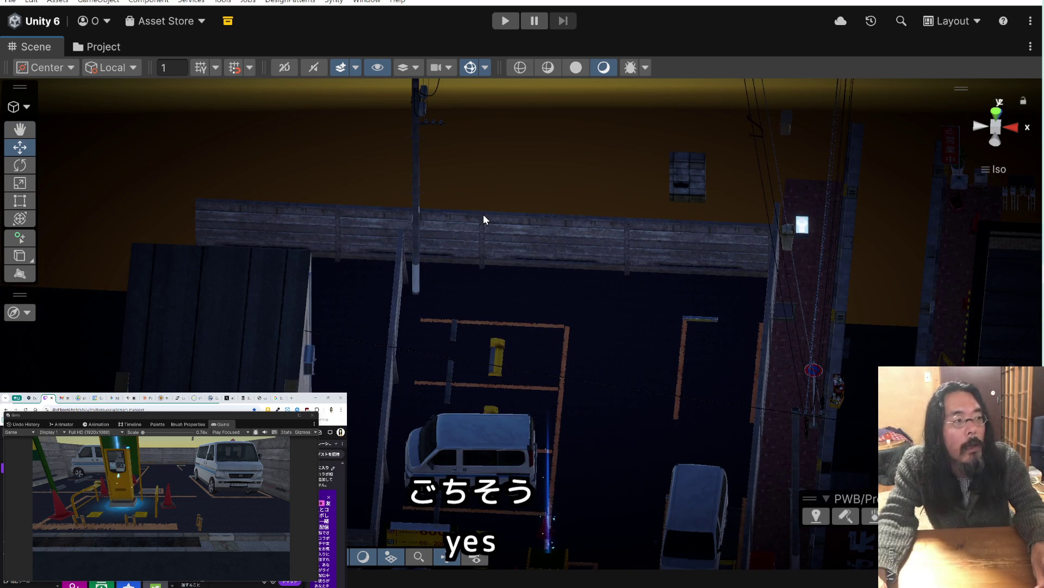
scroll(483, 213, "down", 2)
left_click(642, 217)
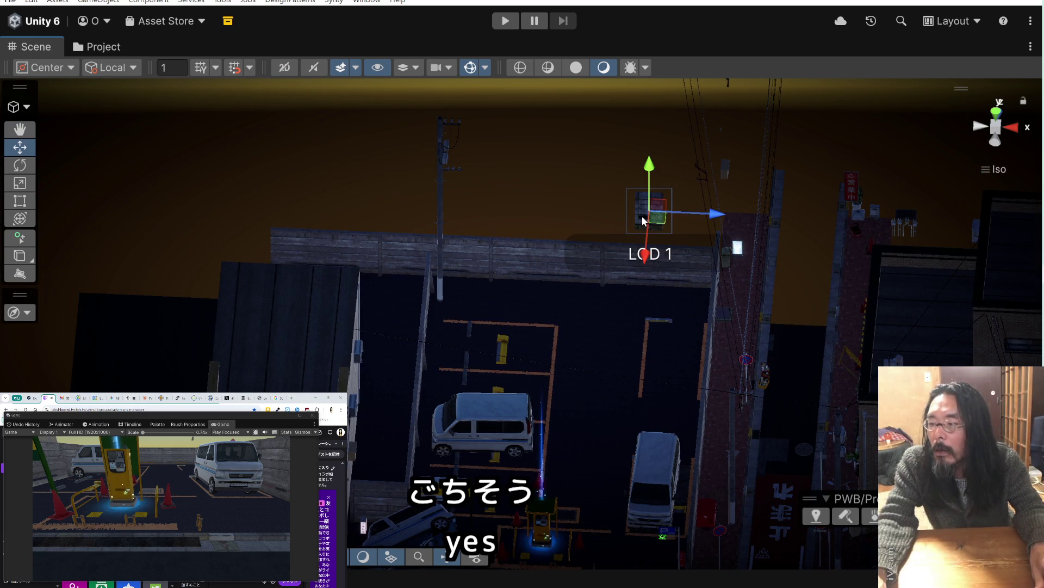
key("Delete")
scroll(642, 217, "down", 2)
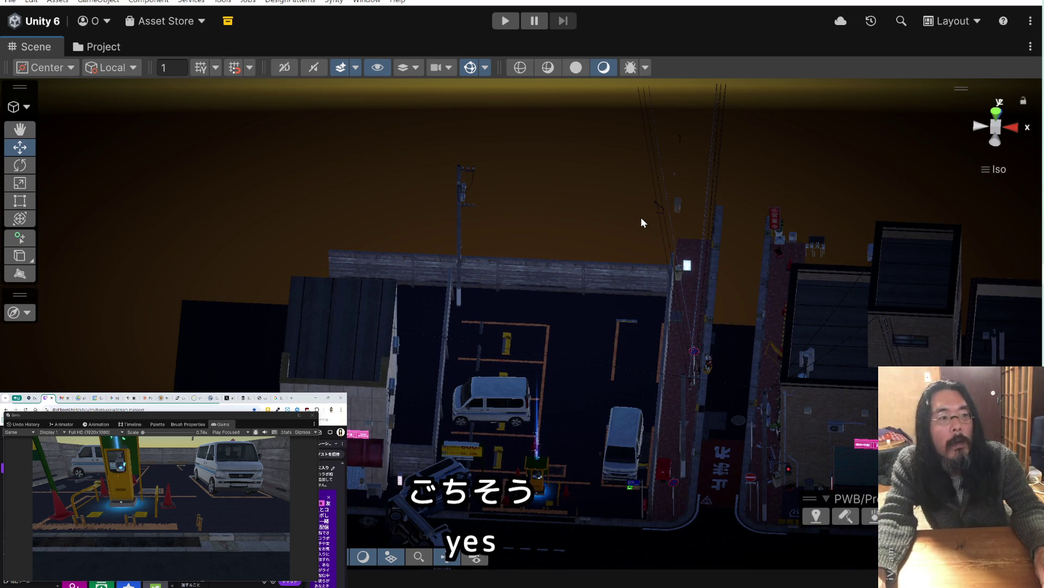
left_click(687, 213)
key("Delete")
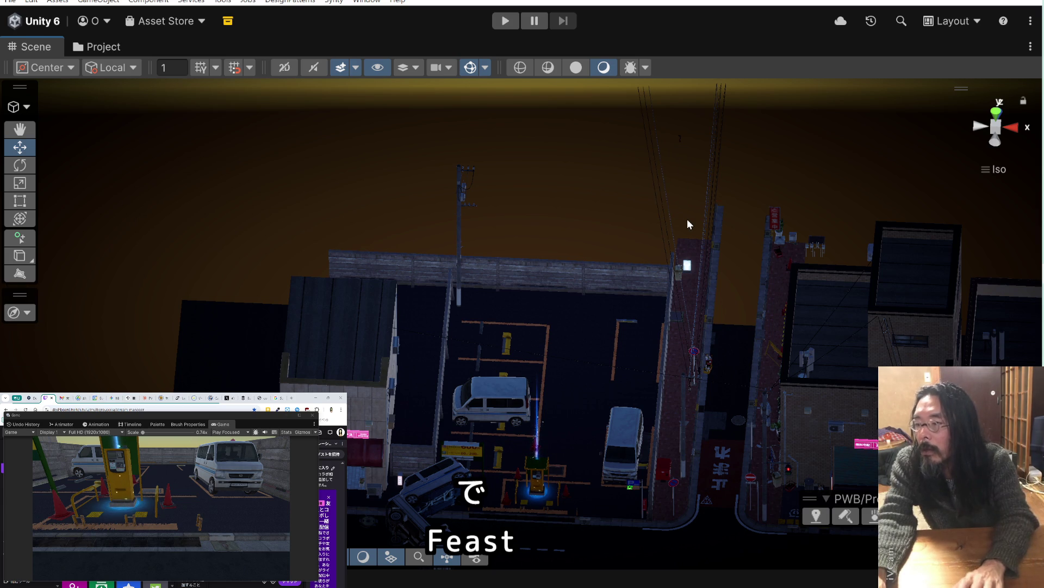
Tilt the view up until the utility pole and overhead wires show against the sky
scroll(687, 218, "down", 2)
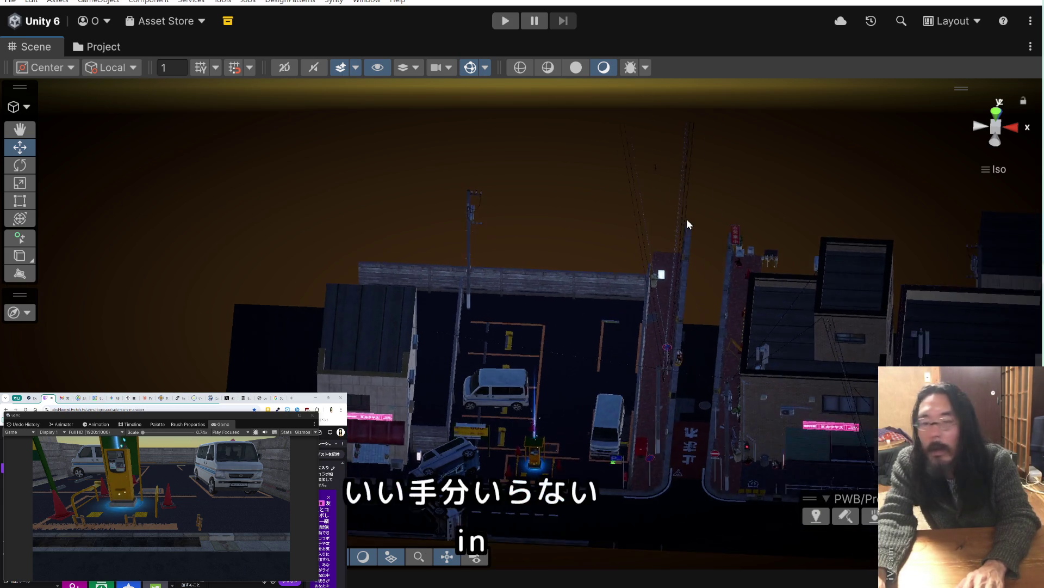
scroll(686, 219, "up", 2)
scroll(657, 254, "up", 3)
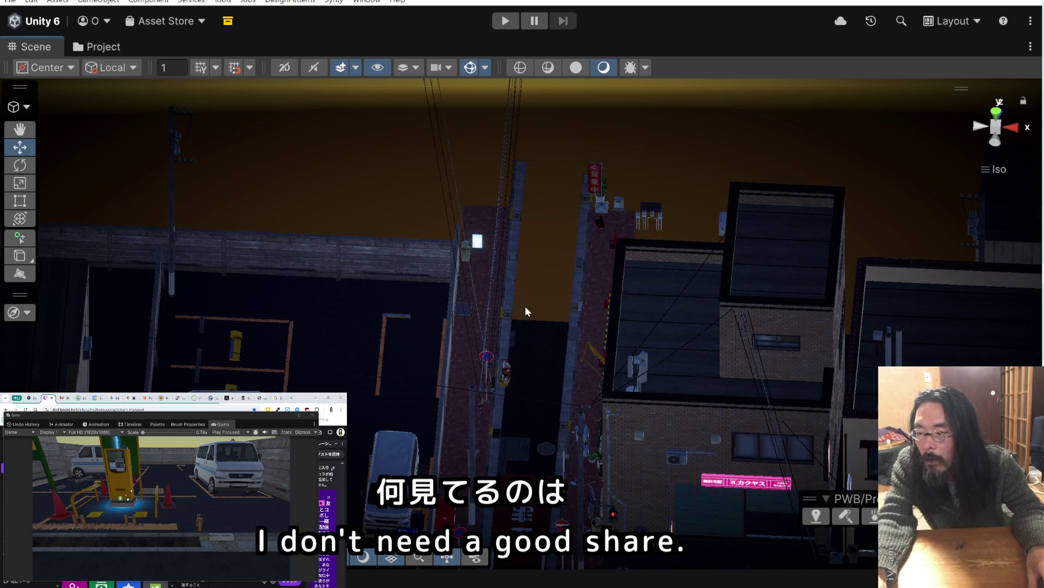
scroll(504, 303, "up", 3)
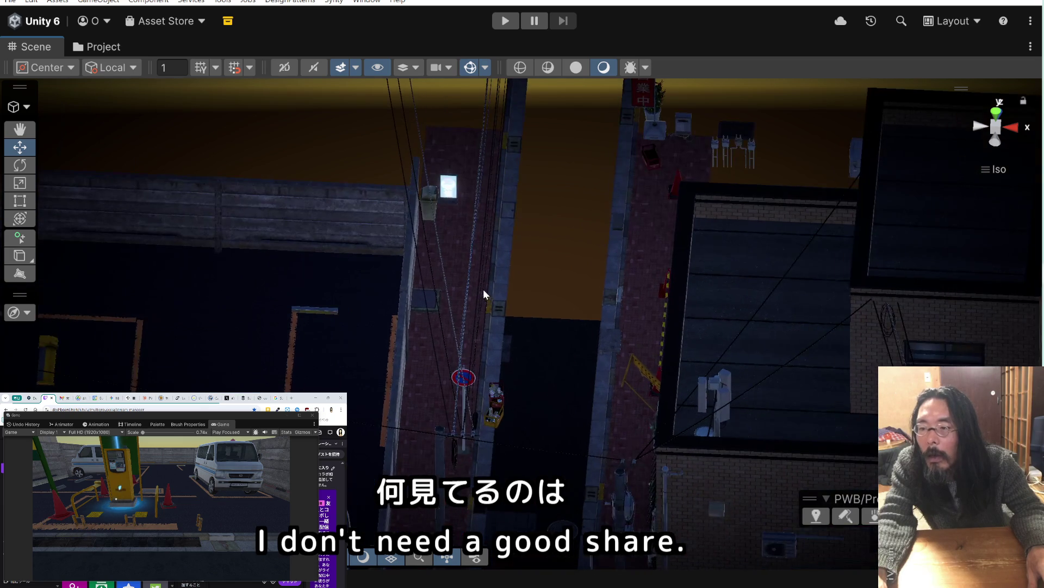
mouse_move(484, 289)
left_mouse_down()
mouse_move(473, 265)
mouse_move(476, 203)
left_mouse_up()
left_click(430, 266)
left_click(399, 319)
scroll(431, 345, "up", 8)
mouse_move(549, 239)
left_mouse_down()
mouse_move(546, 168)
mouse_move(553, 304)
left_mouse_up()
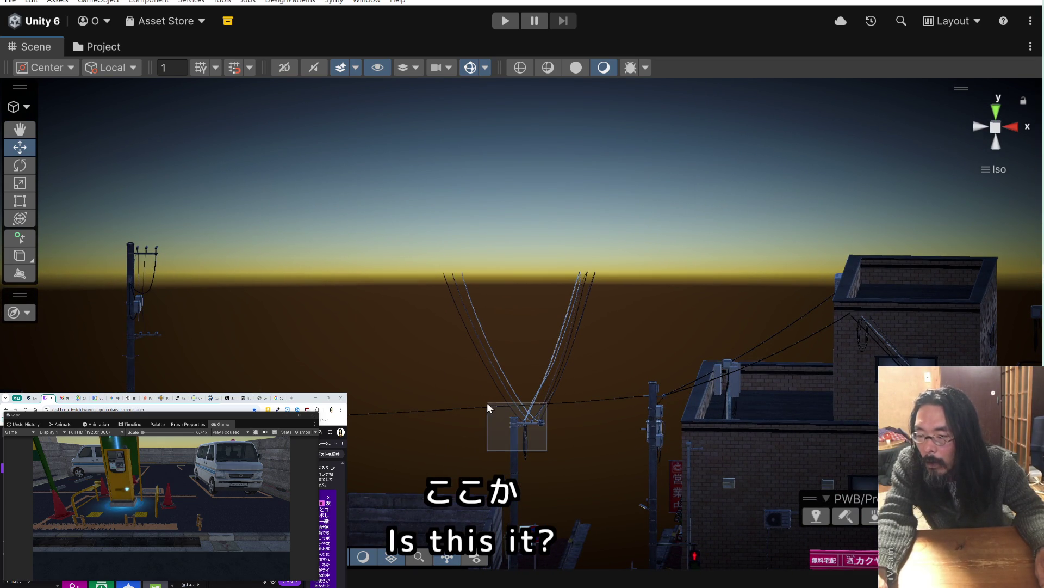
Frame and delete the slanted overhead wires above the utility pole
left_click(540, 428)
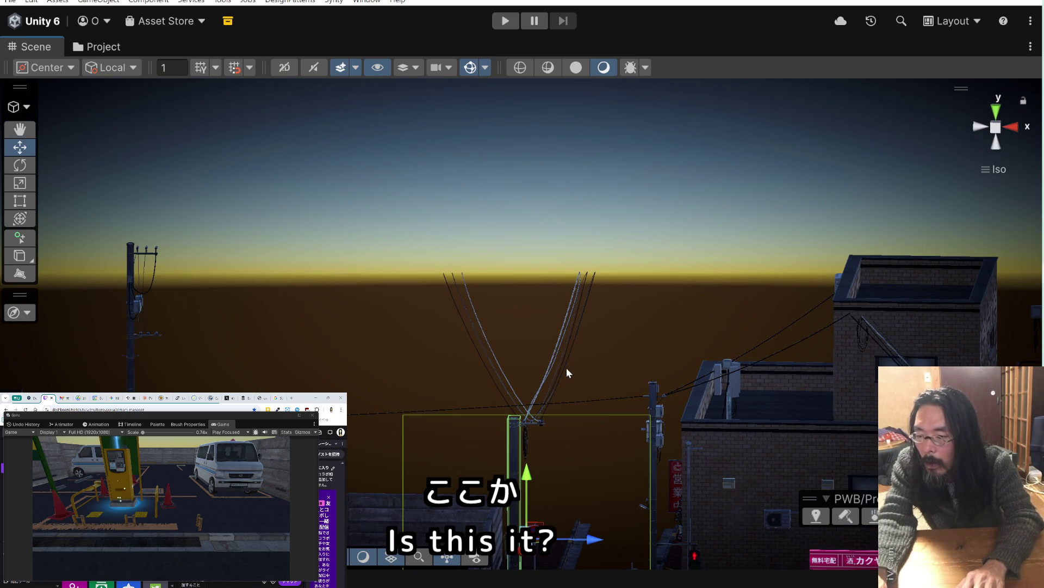
left_click(566, 367)
key("f")
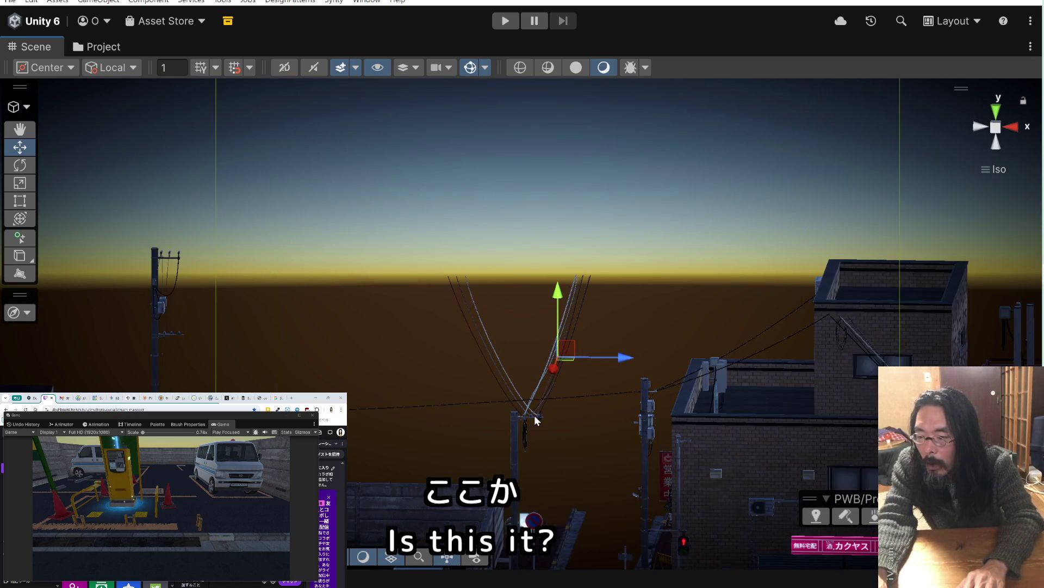
left_click(551, 373)
left_click(555, 369)
key("Delete")
Delete the hanging cable on the utility pole
left_click(524, 433)
key("Delete")
scroll(536, 433, "down", 3)
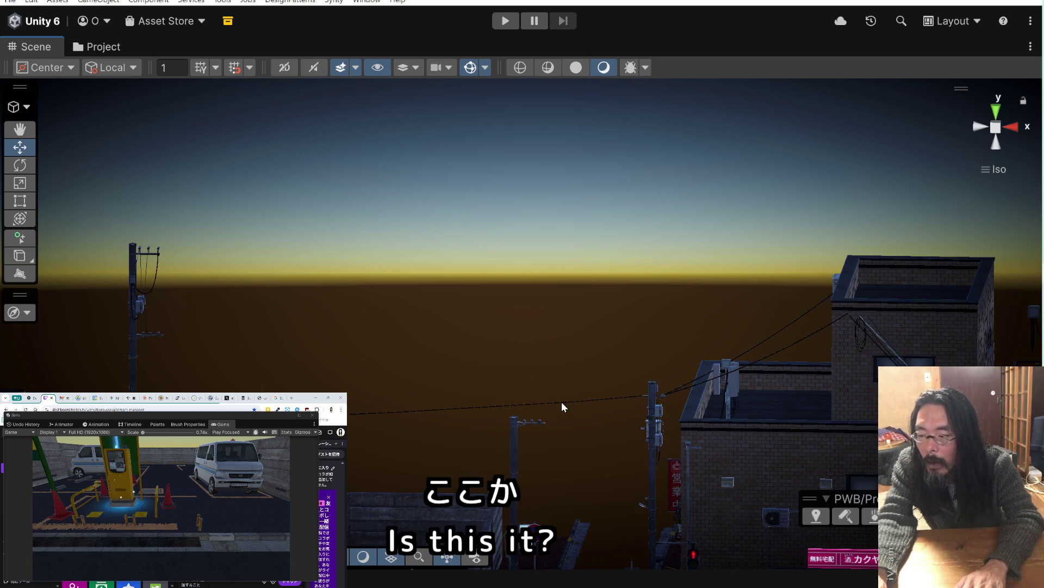
scroll(598, 413, "down", 3)
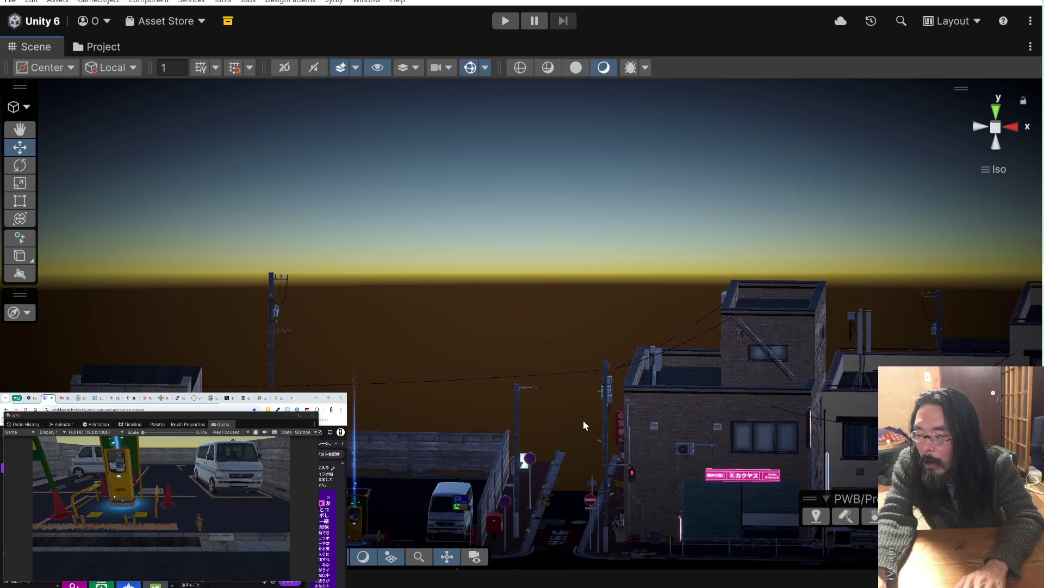
Zoom out and orbit the Scene view until the entire town cluster is visible
scroll(549, 396, "down", 3)
left_click_drag(447, 354, 462, 404)
scroll(460, 402, "up", 2)
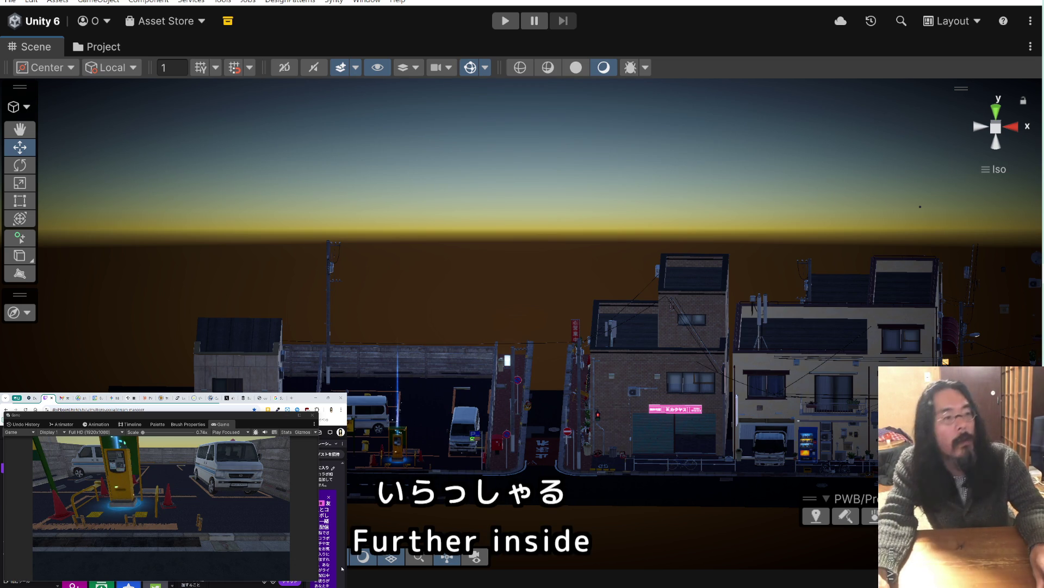
scroll(174, 305, "down", 5)
scroll(173, 305, "down", 3)
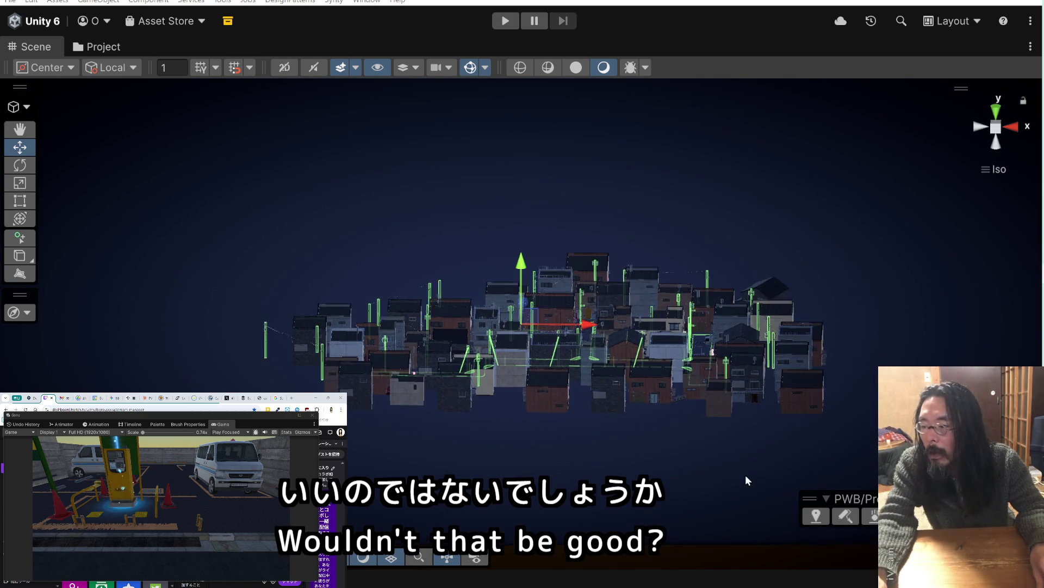
Select a few town buildings, clear the selection, and zoom out to the outlying building group
left_click(574, 416)
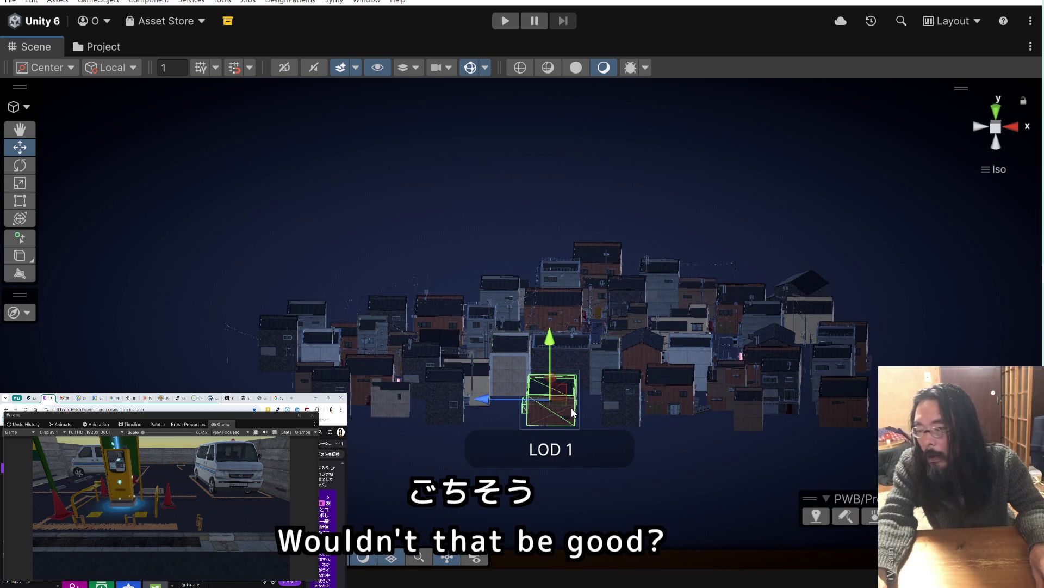
scroll(566, 411, "down", 1)
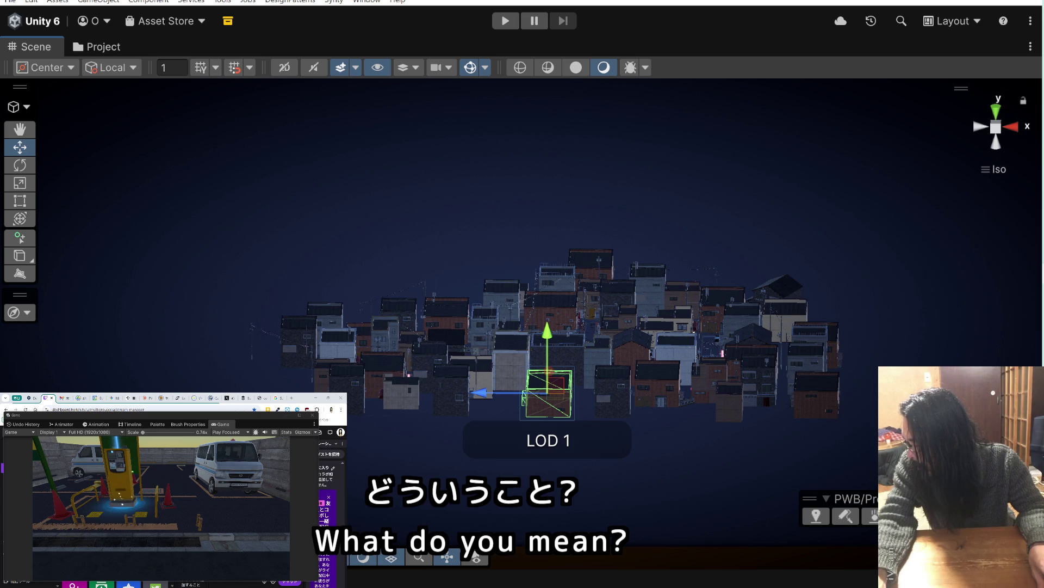
left_click(359, 340)
left_click(298, 341, "shift")
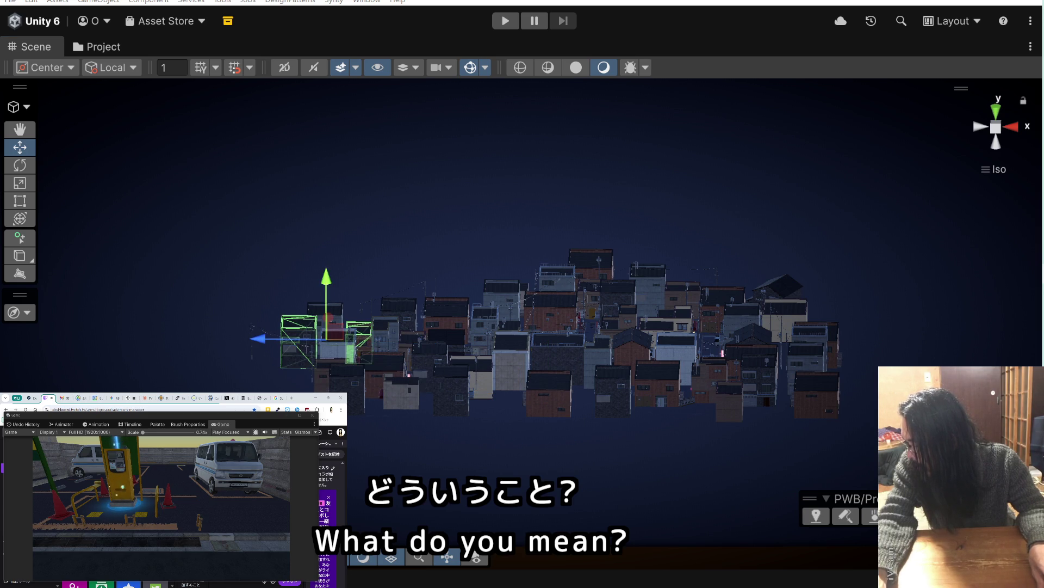
left_click(549, 393, "shift")
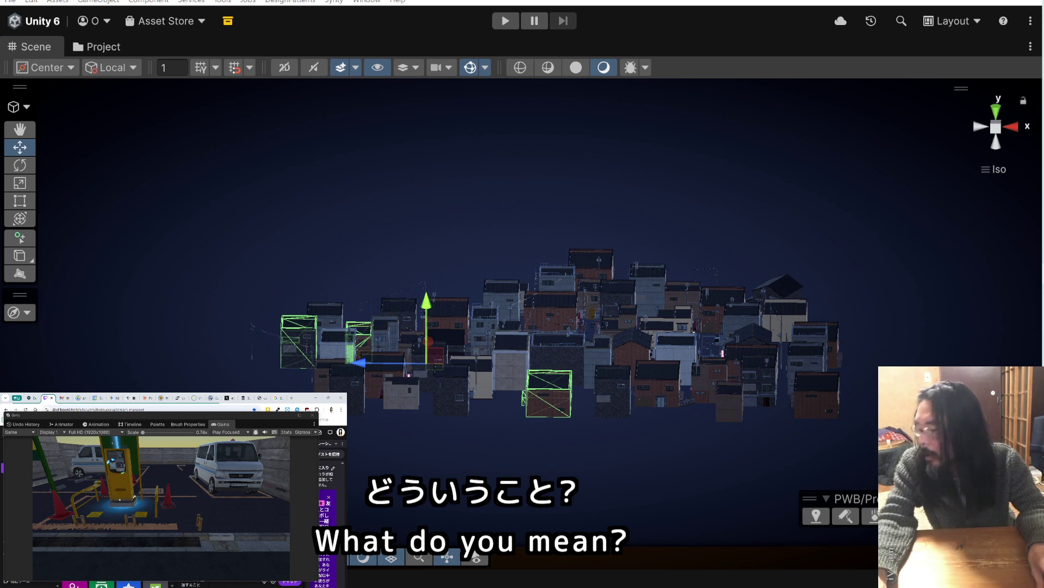
scroll(626, 460, "down", 3)
scroll(626, 460, "down", 2)
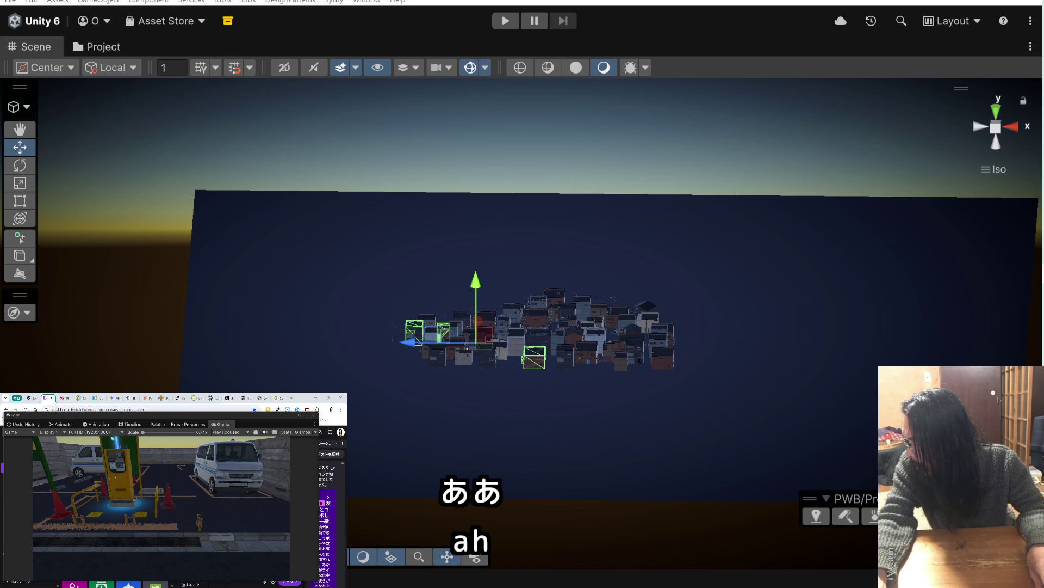
key("ctrl+shift+d")
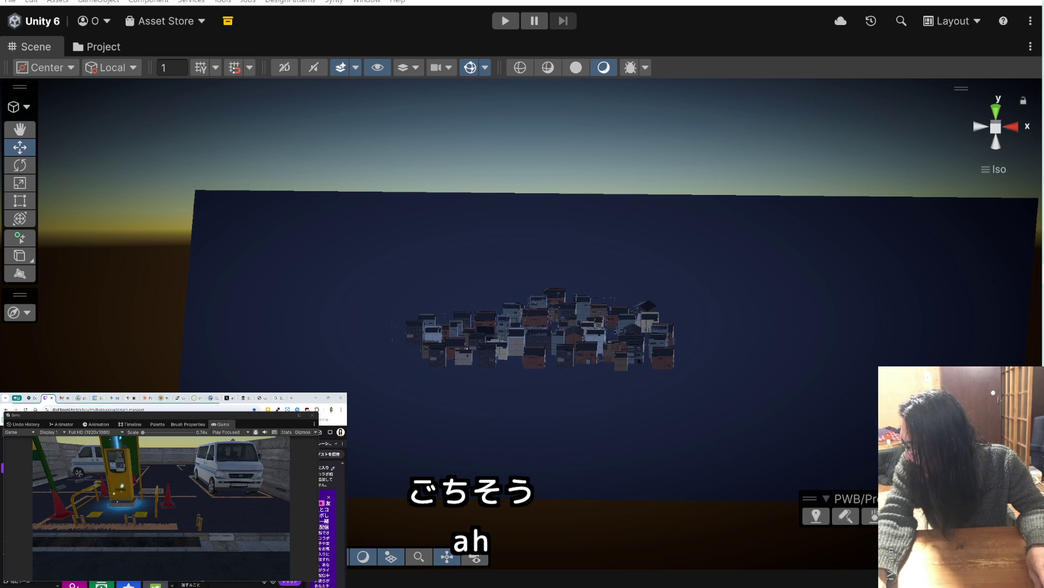
scroll(517, 443, "down", 5)
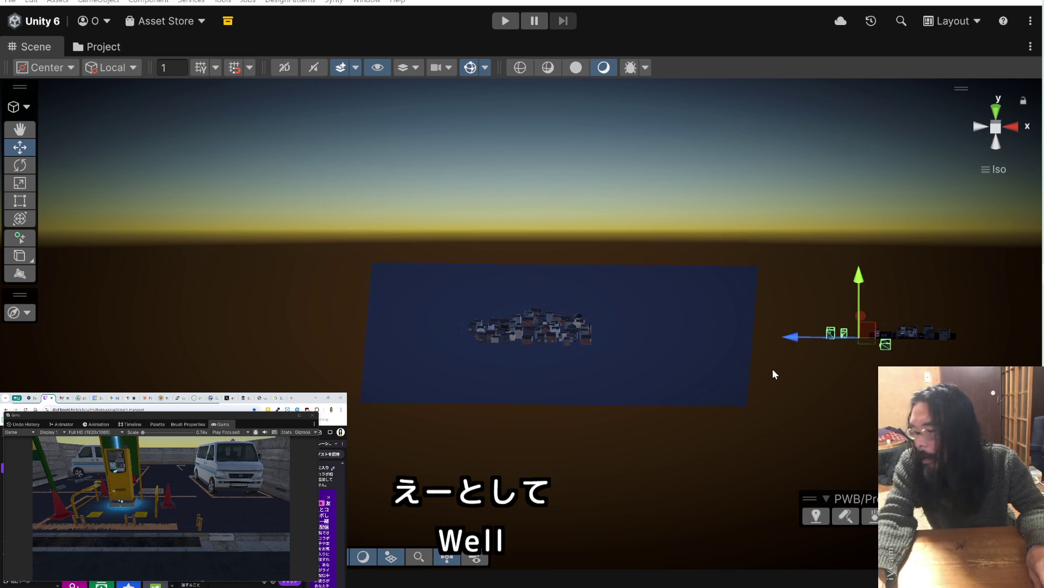
Move three loose outlying buildings, including the small and dark ones, up onto the street block
left_click_drag(774, 373, 490, 410)
mouse_move(580, 380)
left_mouse_down()
mouse_move(497, 326)
mouse_move(505, 413)
mouse_move(526, 256)
left_mouse_up()
scroll(497, 326, "up", 5)
scroll(521, 326, "up", 3)
scroll(521, 326, "down", 2)
left_click(485, 281)
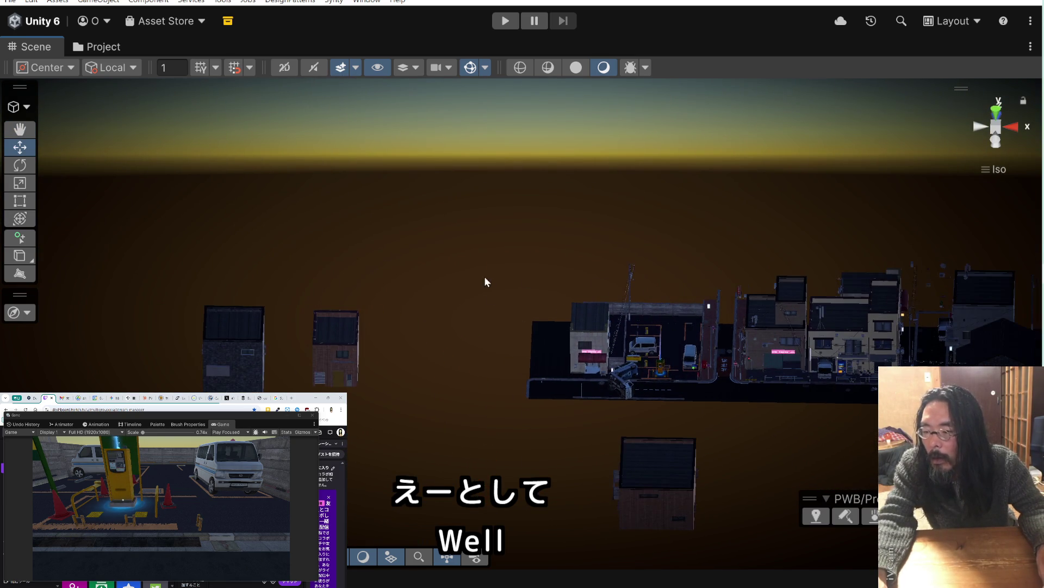
left_click(661, 461)
mouse_move(662, 487)
left_mouse_down()
mouse_move(637, 243)
mouse_move(634, 253)
left_mouse_up()
left_click(344, 360)
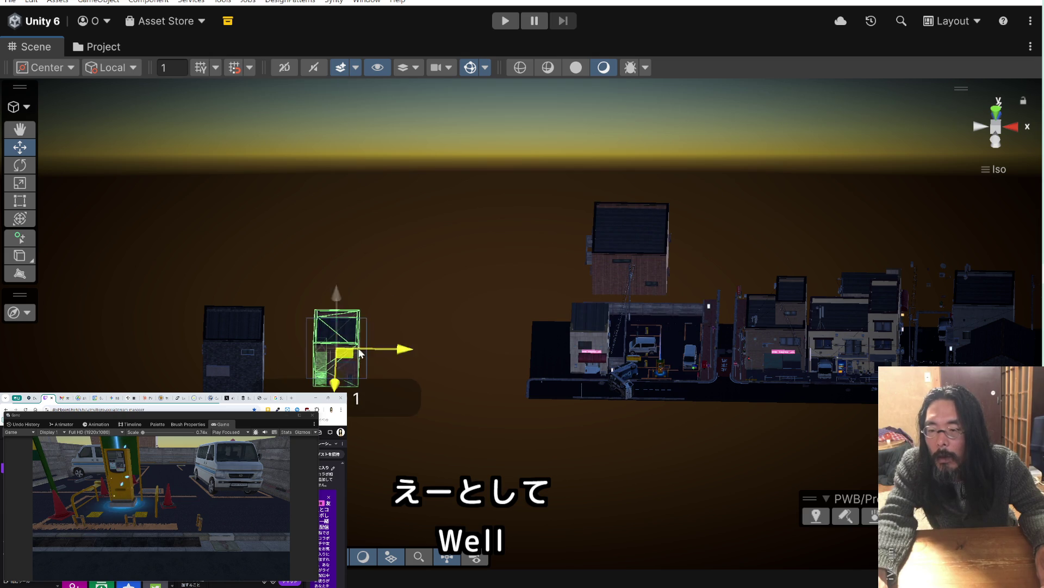
left_click_drag(343, 360, 555, 275)
left_click(263, 362)
mouse_move(248, 357)
left_mouse_down()
mouse_move(522, 255)
mouse_move(468, 248)
left_mouse_up()
Turn the selected brick house around its vertical axis
scroll(473, 296, "up", 5)
left_click_drag(479, 309, 287, 298)
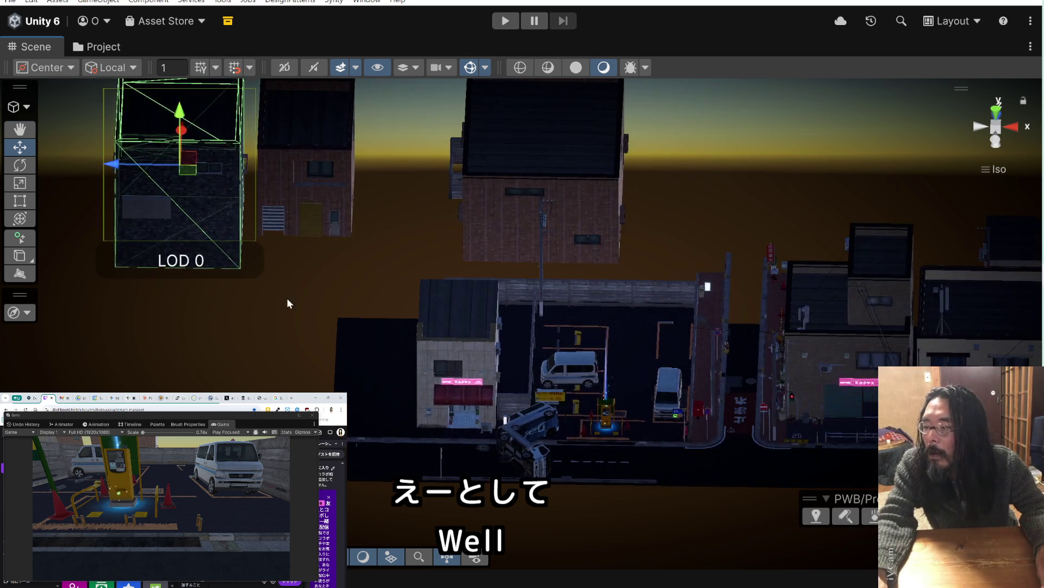
scroll(341, 298, "up", 3)
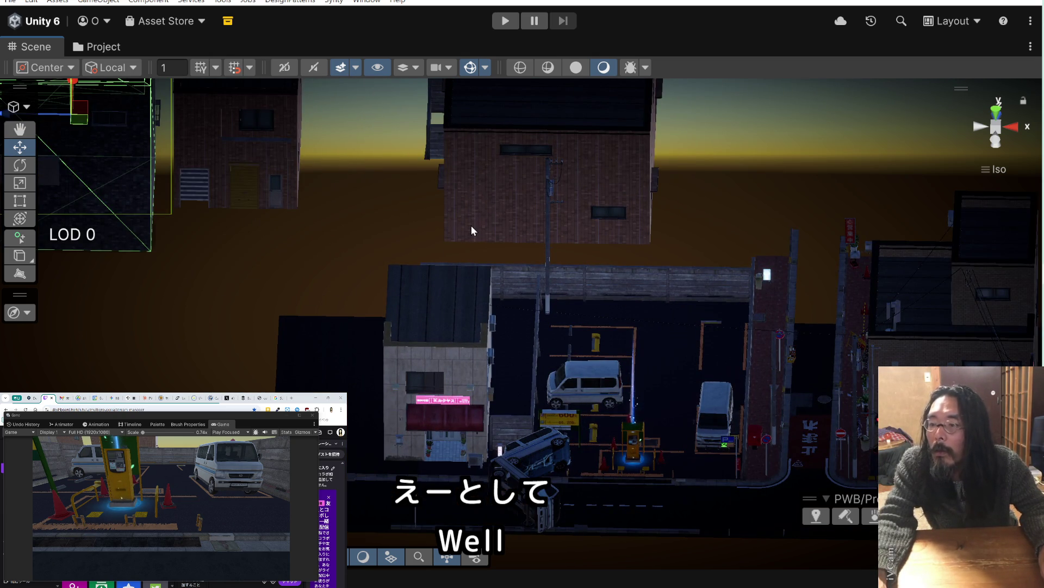
left_click_drag(471, 225, 252, 236)
scroll(402, 186, "down", 3)
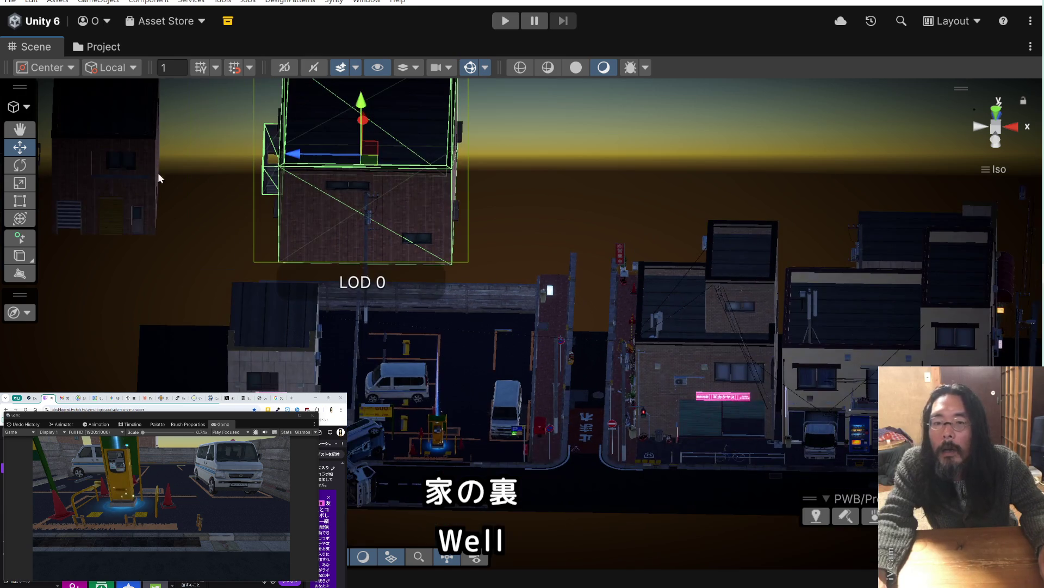
left_click(24, 163)
left_click_drag(442, 181, 65, 186)
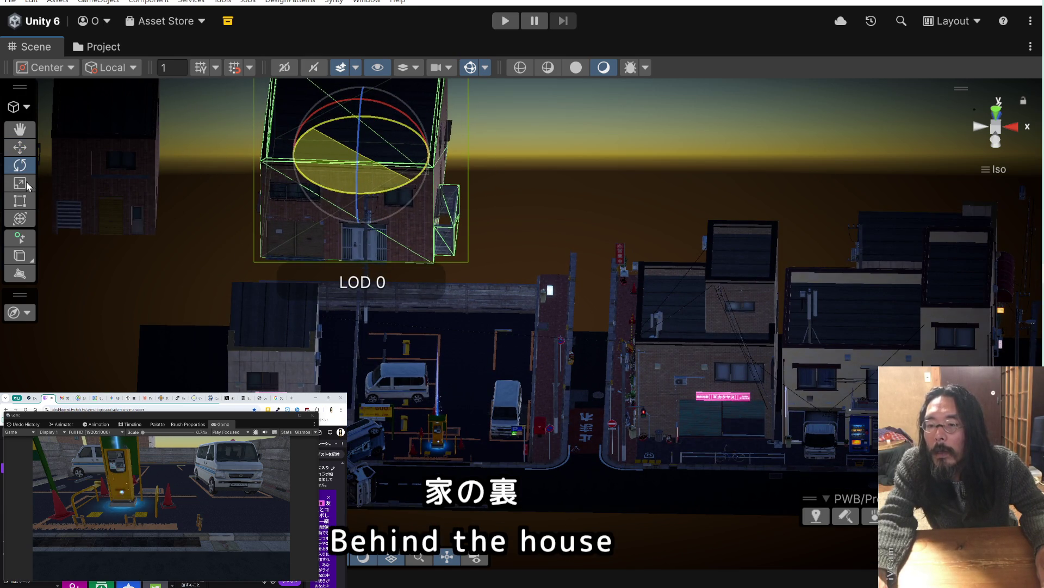
Slide the brick house to sit just behind the parking lot's back wall
scroll(94, 203, "up", 5)
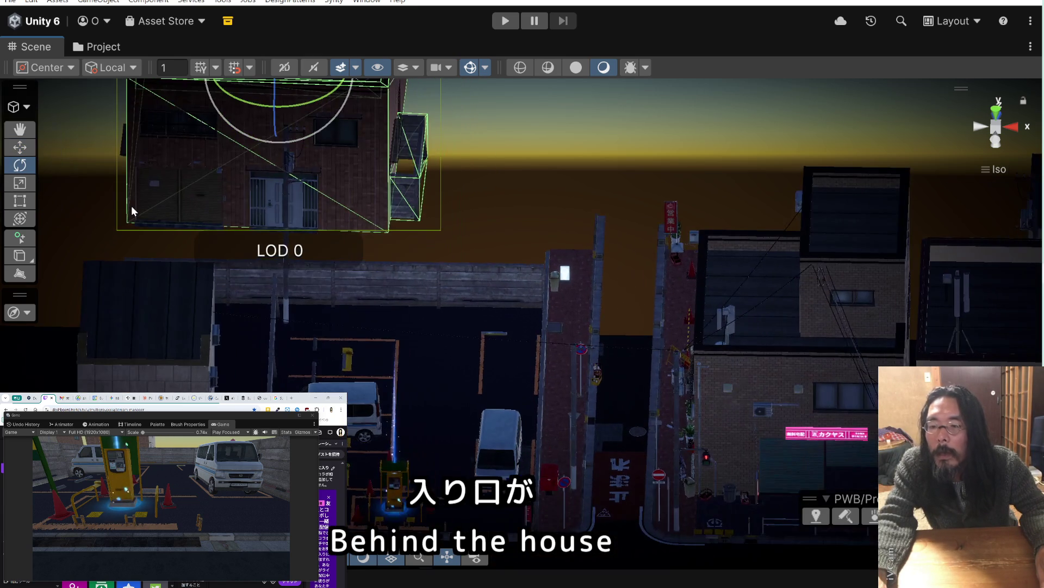
left_click_drag(132, 204, 349, 225)
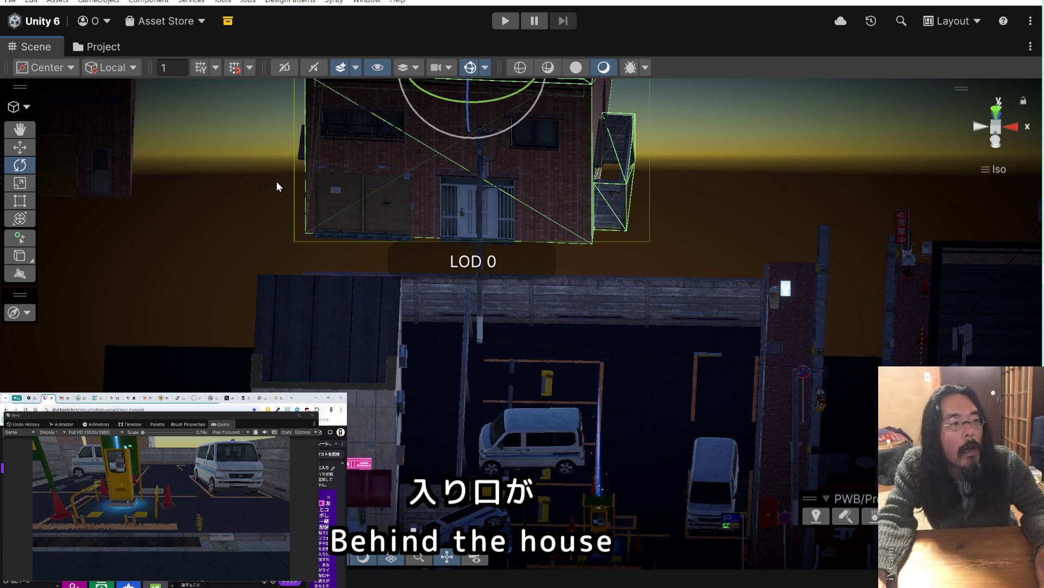
mouse_move(536, 221)
left_mouse_down("alt")
mouse_move(644, 224)
mouse_move(508, 239)
mouse_move(443, 159)
mouse_move(284, 140)
mouse_move(350, 112)
mouse_move(680, 262)
mouse_move(660, 266)
mouse_move(636, 245)
left_mouse_up("alt")
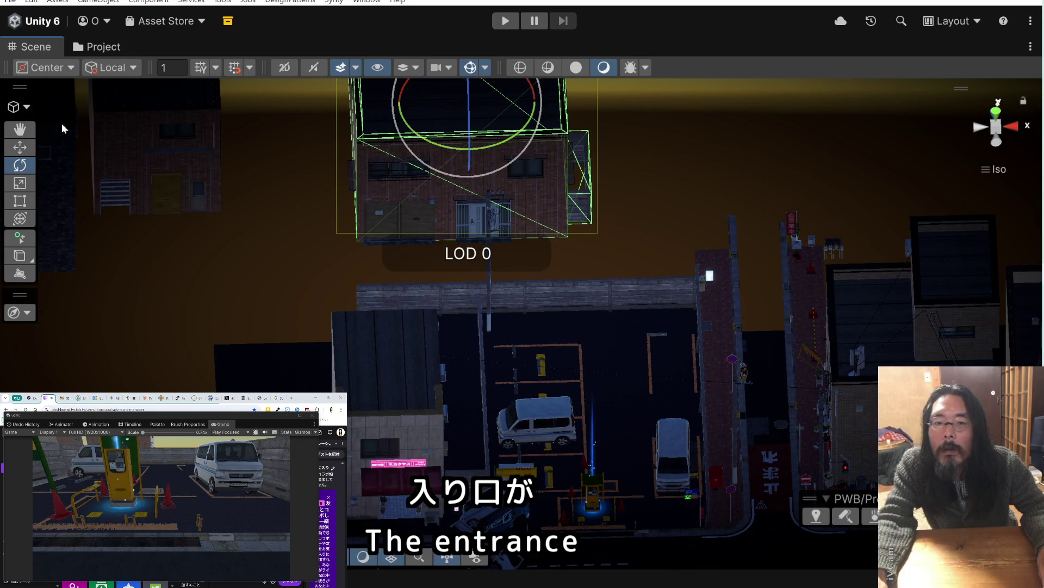
left_click(20, 146)
left_click_drag(456, 115, 557, 170)
Rotate the brick house behind the parking lot to a new angle
left_click_drag(540, 235, 248, 219)
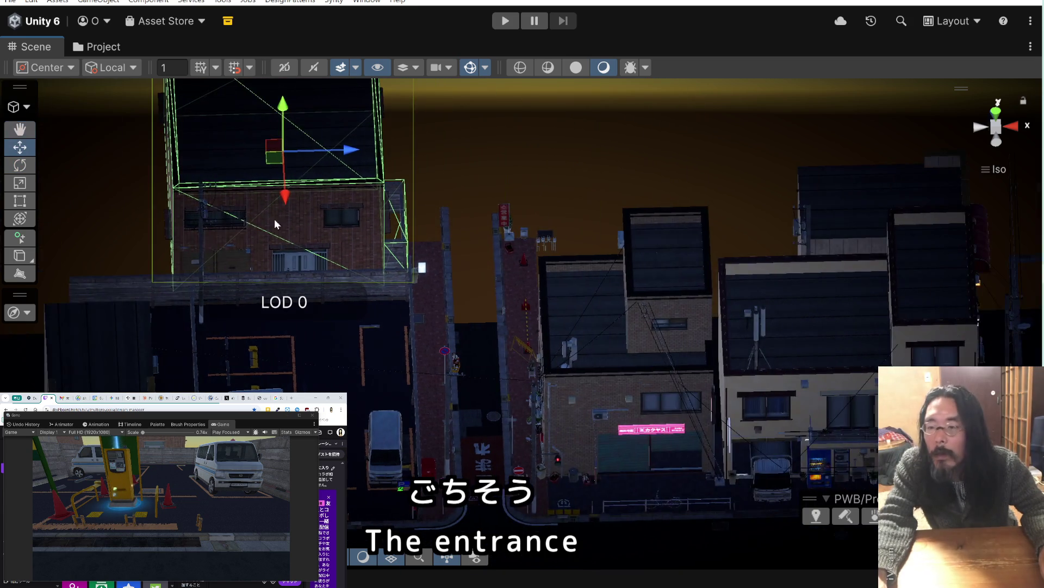
scroll(326, 223, "up", 2)
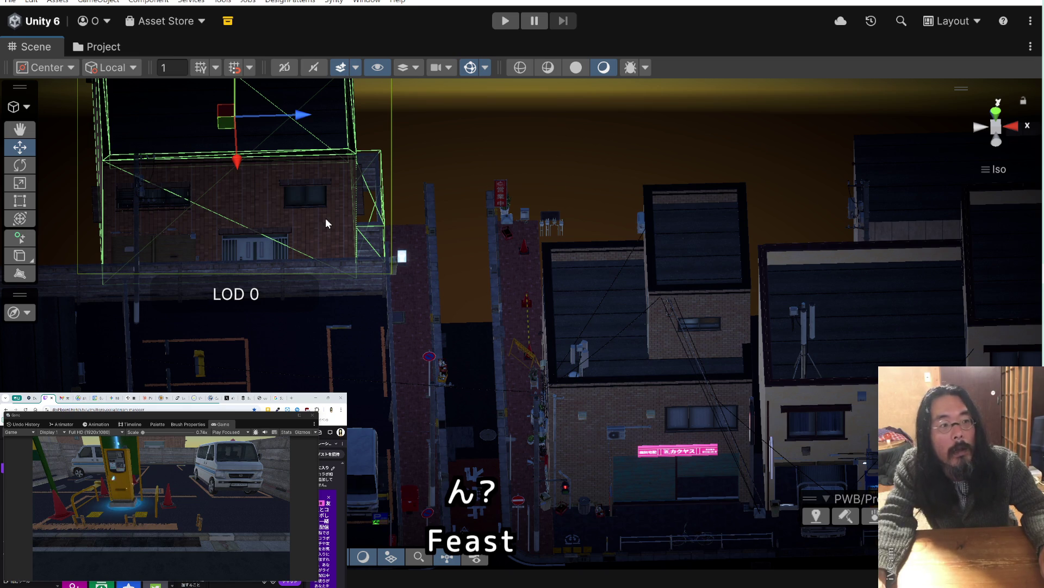
left_click_drag(300, 190, 419, 136)
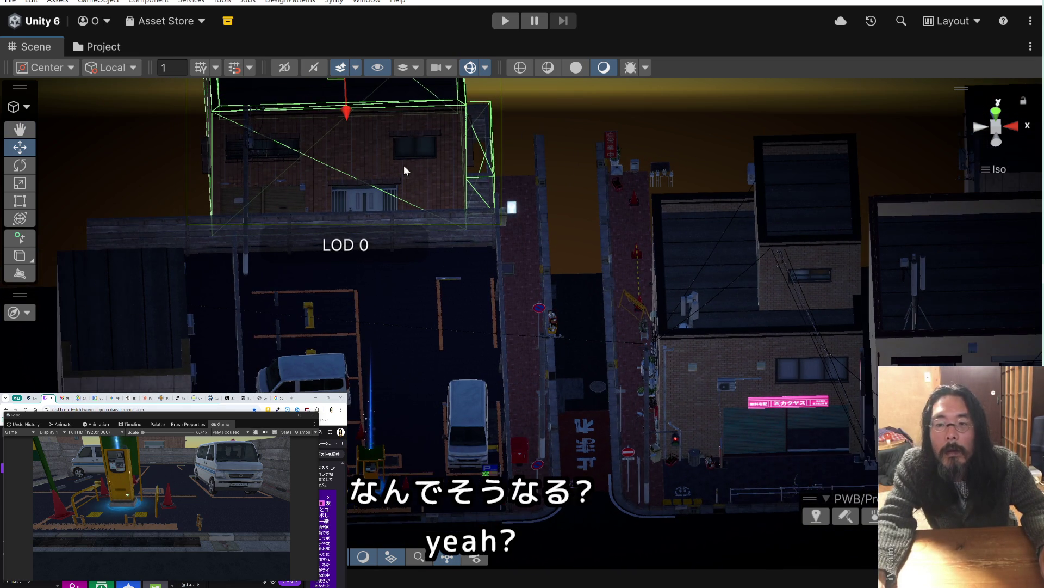
mouse_move(404, 165)
left_mouse_down()
mouse_move(380, 212)
mouse_move(304, 229)
mouse_move(302, 256)
mouse_move(337, 273)
mouse_move(352, 203)
mouse_move(419, 199)
left_mouse_up()
scroll(419, 199, "down", 1)
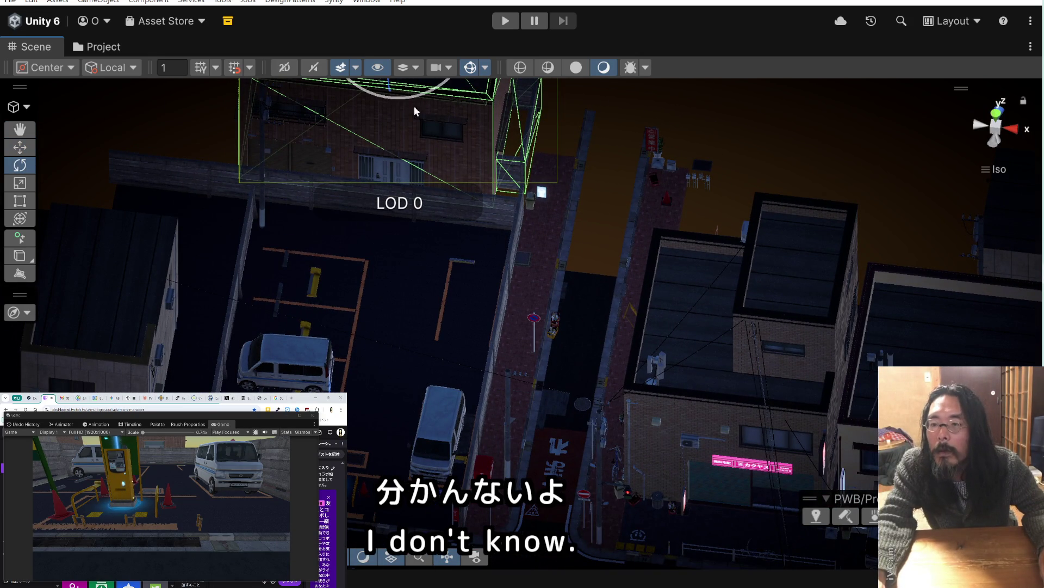
left_click_drag(392, 161, 390, 312)
mouse_move(423, 248)
left_mouse_down()
mouse_move(60, 234)
mouse_move(636, 246)
mouse_move(444, 256)
mouse_move(191, 234)
mouse_move(207, 236)
left_mouse_up()
Shift the brick house up and left so it sits squarely behind the back wall
mouse_move(464, 257)
left_mouse_down()
mouse_move(551, 375)
mouse_move(547, 348)
left_mouse_up()
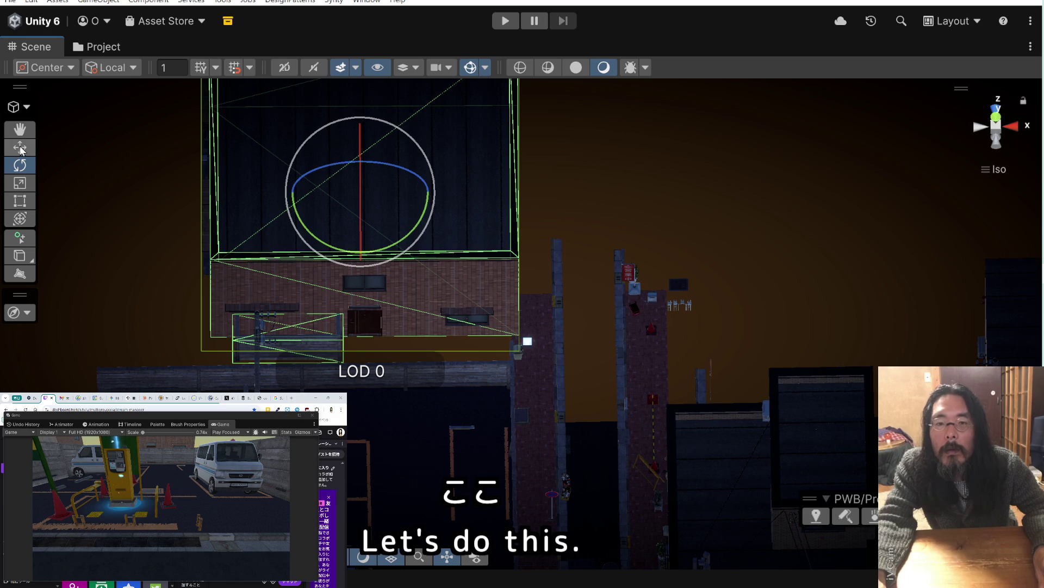
key("w")
left_click_drag(351, 208, 340, 202)
Move the building on the left over toward the centre of the block
left_click_drag(221, 197, 396, 193)
scroll(295, 212, "down", 2)
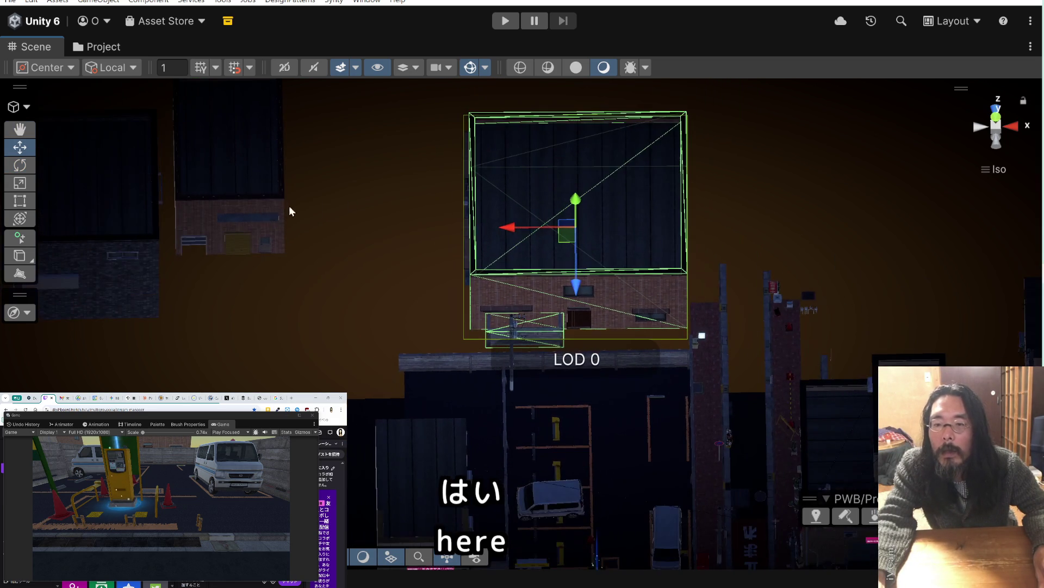
left_click(151, 214)
mouse_move(76, 216)
left_mouse_down()
mouse_move(465, 228)
mouse_move(383, 229)
mouse_move(383, 245)
mouse_move(385, 231)
left_mouse_up()
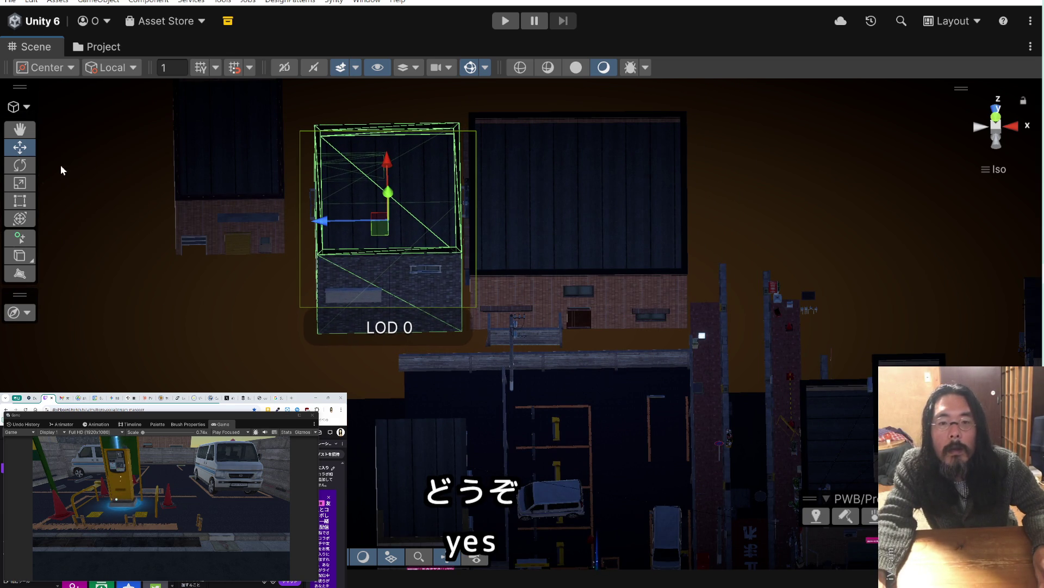
Turn the building slightly, shift it left and down, then rotate it a little more
left_click(20, 165)
mouse_move(426, 273)
left_mouse_down()
mouse_move(109, 269)
mouse_move(1033, 234)
mouse_move(968, 226)
mouse_move(1016, 237)
left_mouse_up()
mouse_move(658, 194)
left_mouse_down()
mouse_move(662, 268)
mouse_move(683, 253)
mouse_move(390, 299)
mouse_move(371, 270)
left_mouse_up()
key("w")
left_click_drag(375, 212, 367, 216)
left_click(20, 165)
left_click_drag(366, 280, 372, 279)
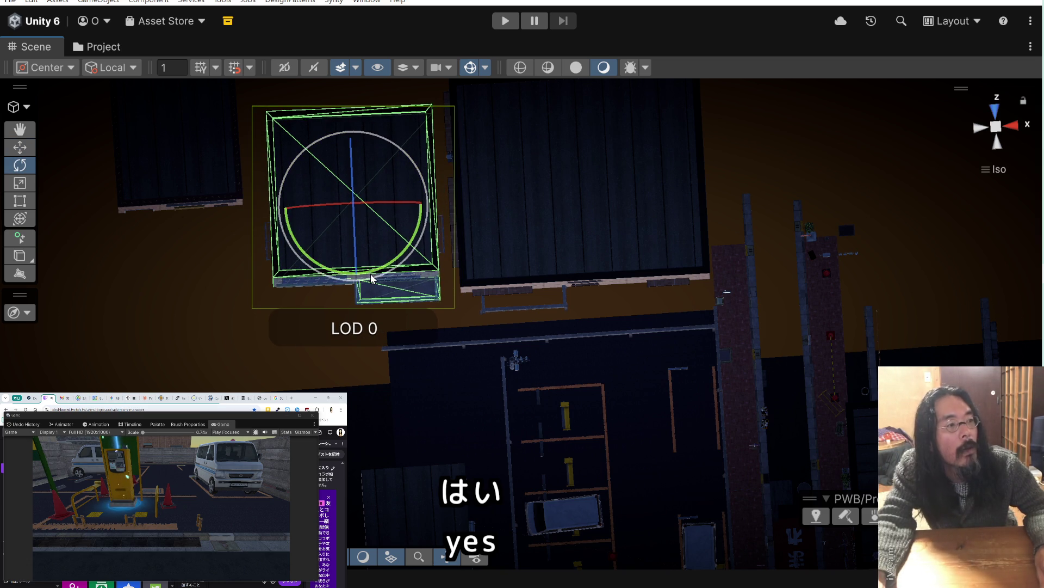
Pan across the street block to review the lined-up brick and cream-walled houses
left_click_drag(510, 374, 251, 351)
left_click_drag(319, 337, 186, 353)
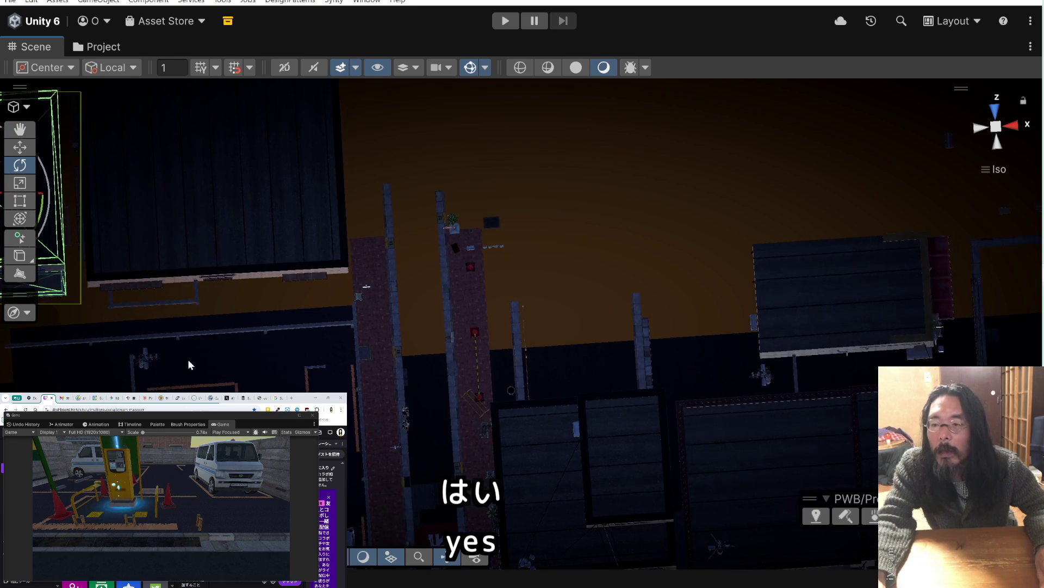
mouse_move(295, 326)
left_mouse_down()
mouse_move(181, 326)
mouse_move(151, 298)
left_mouse_up()
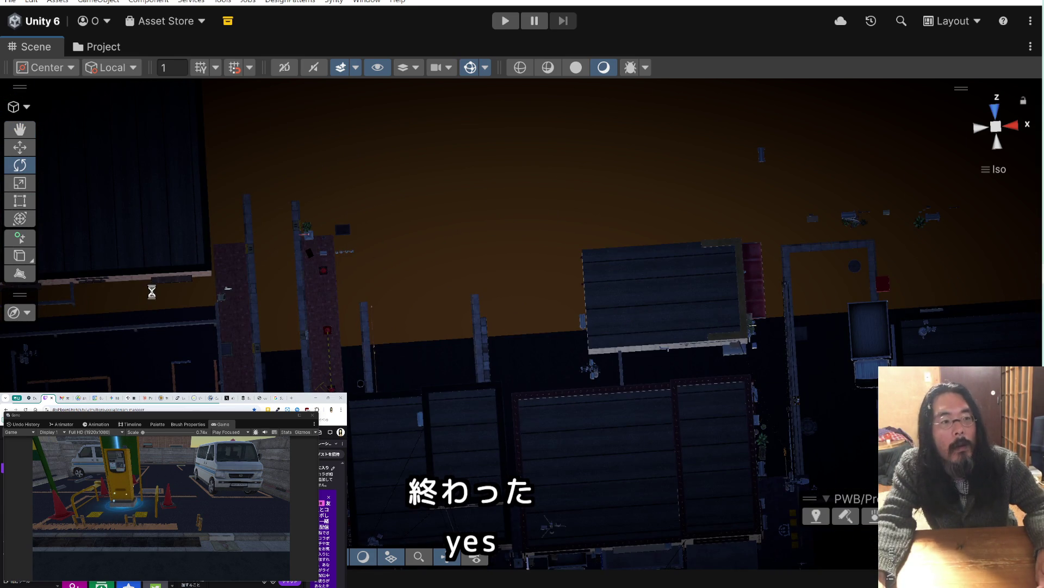
mouse_move(273, 343)
left_mouse_down()
mouse_move(263, 268)
mouse_move(296, 287)
mouse_move(279, 240)
mouse_move(303, 275)
mouse_move(283, 286)
mouse_move(311, 272)
left_mouse_up()
scroll(312, 274, "up", 4)
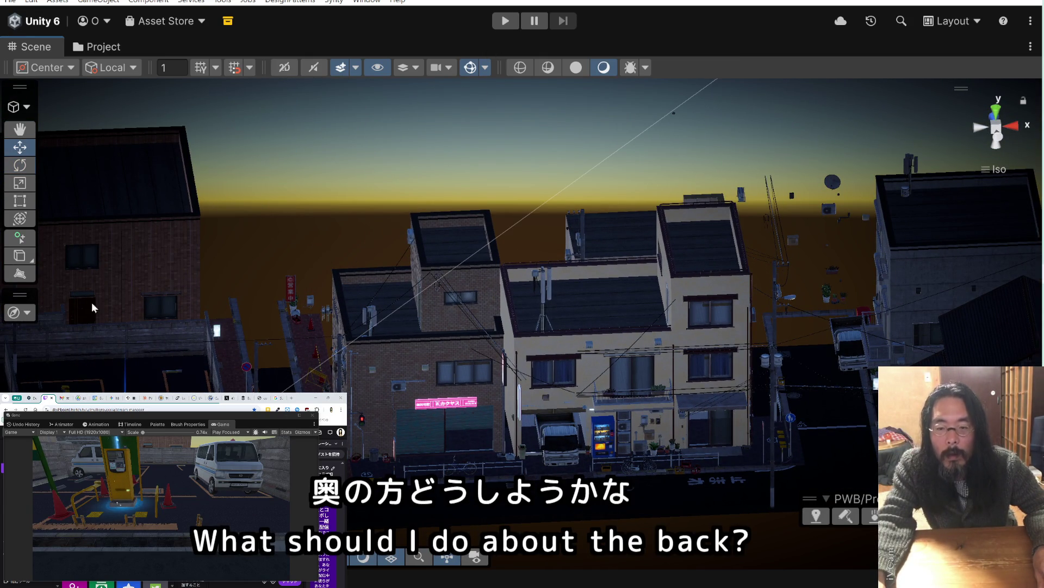
left_click_drag(49, 243, 221, 384)
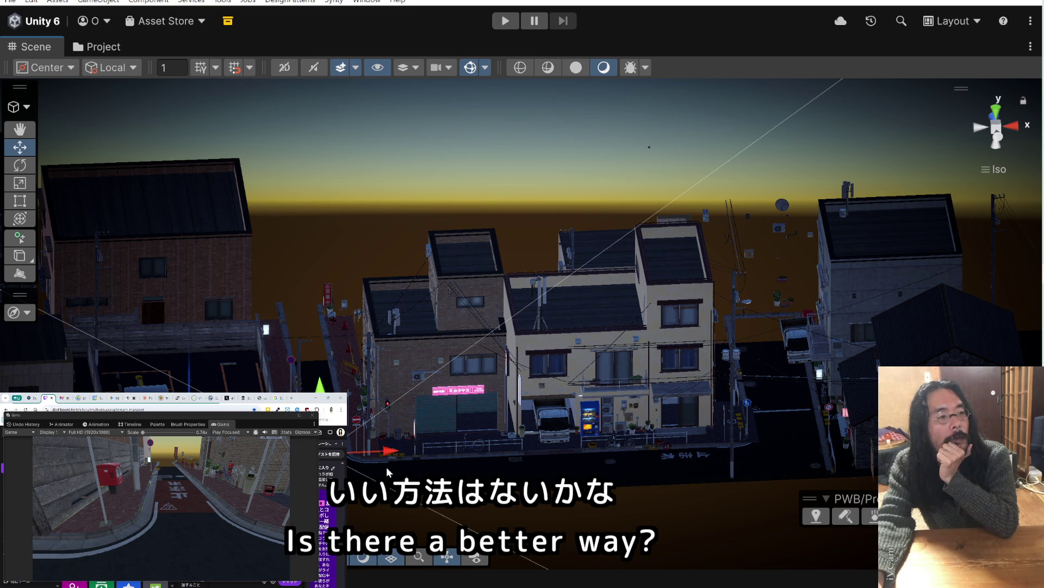
scroll(319, 320, "up", 3)
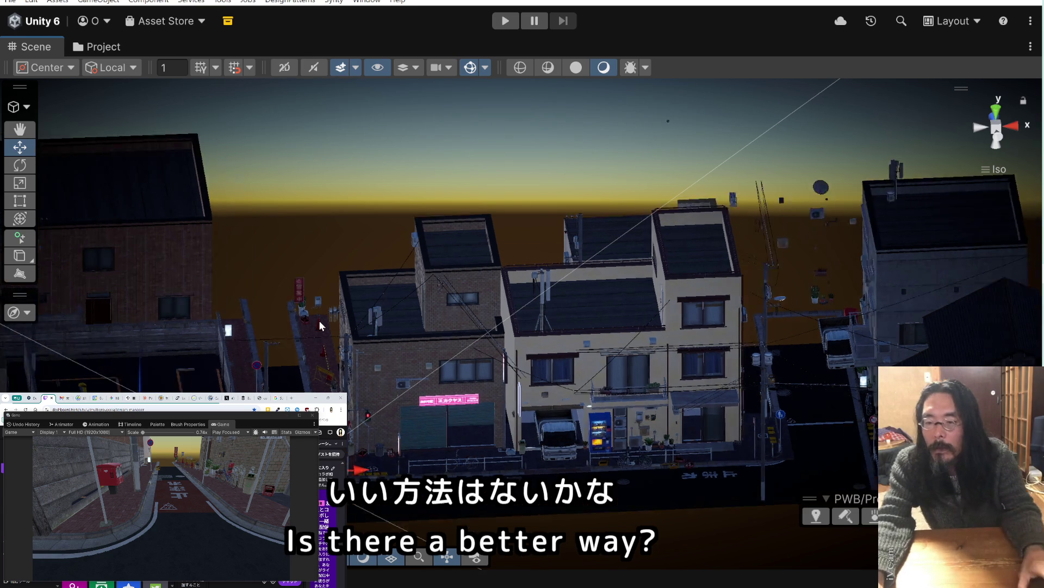
Delete the wall-mounted box and the gas meters beside the 営業中 sign
scroll(319, 319, "up", 10)
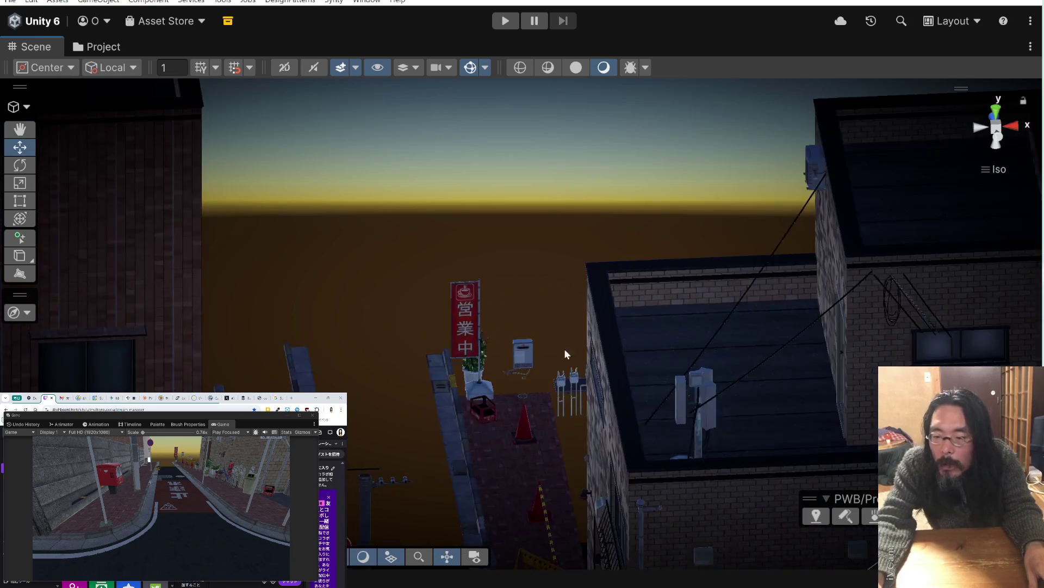
scroll(565, 355, "up", 5)
left_click(537, 383)
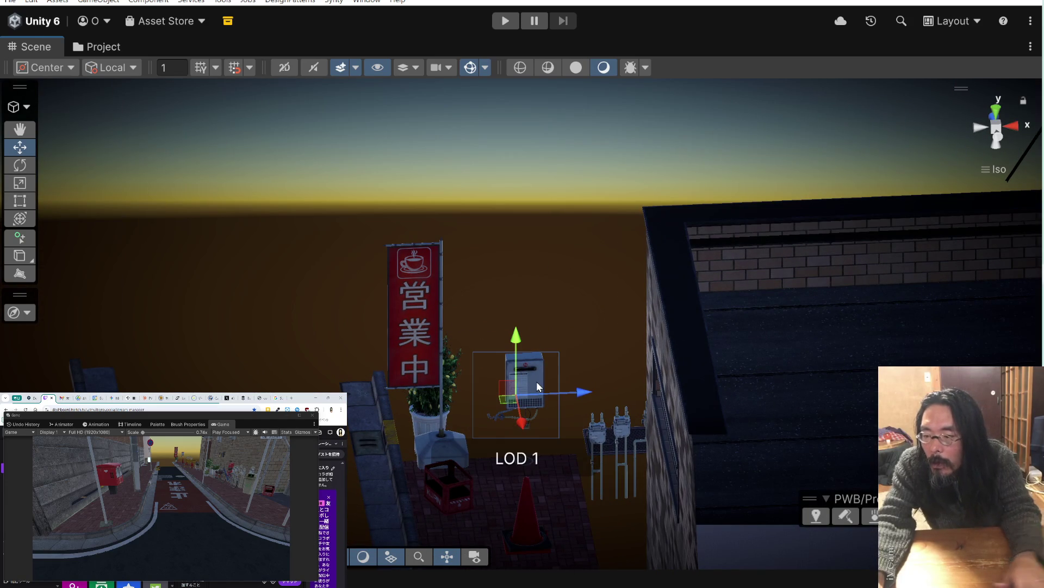
key("Delete")
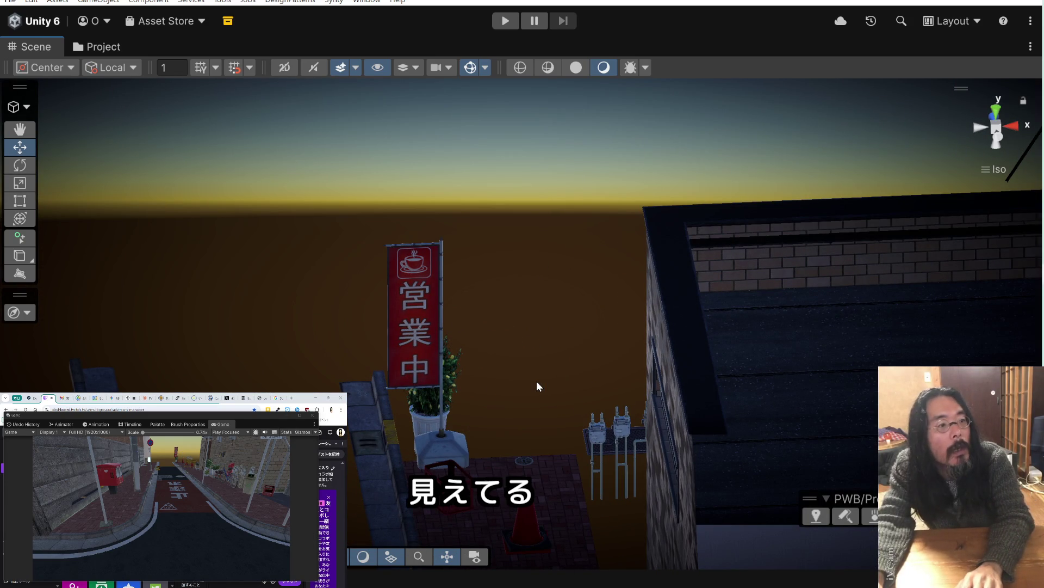
scroll(537, 381, "up", 3)
scroll(593, 386, "down", 3)
left_click(593, 386)
key("Delete")
Delete both manhole plates from the sidewalk and zoom back out to the buildings
left_click(593, 385)
key("Delete")
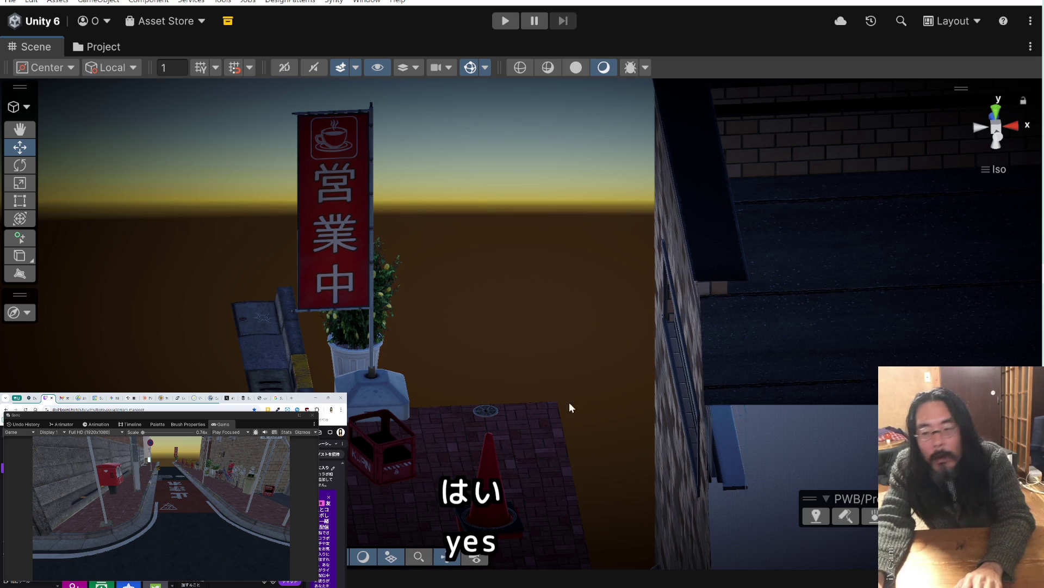
left_click(494, 412)
key("Delete")
scroll(519, 370, "down", 3)
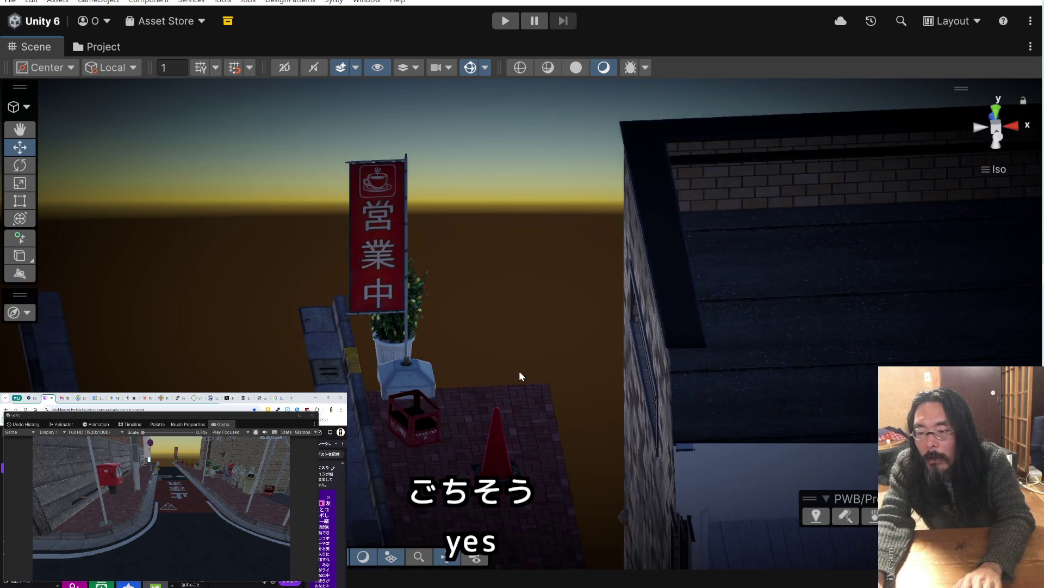
scroll(513, 373, "down", 5)
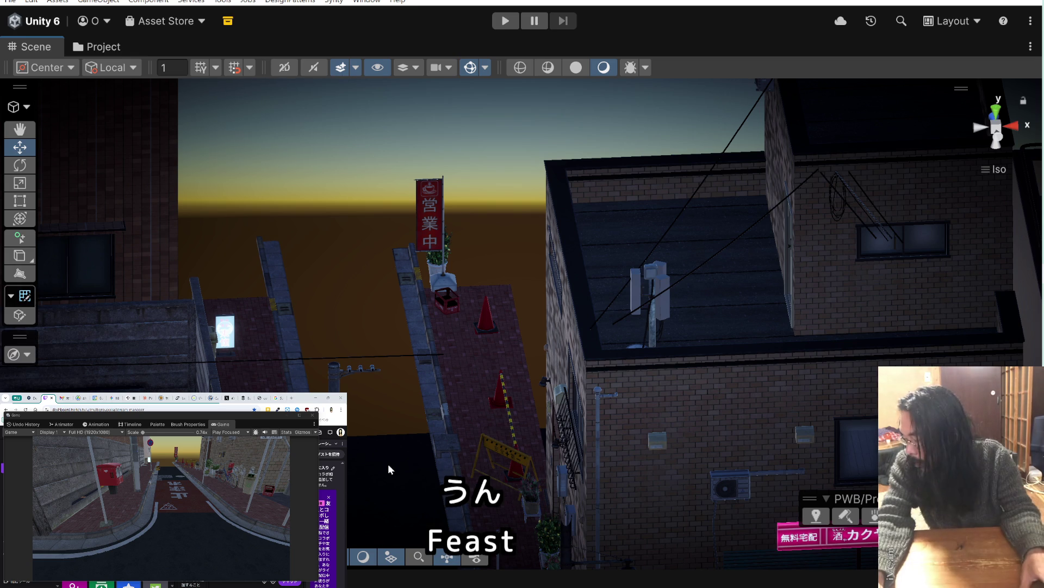
scroll(387, 464, "down", 3)
scroll(386, 456, "down", 6)
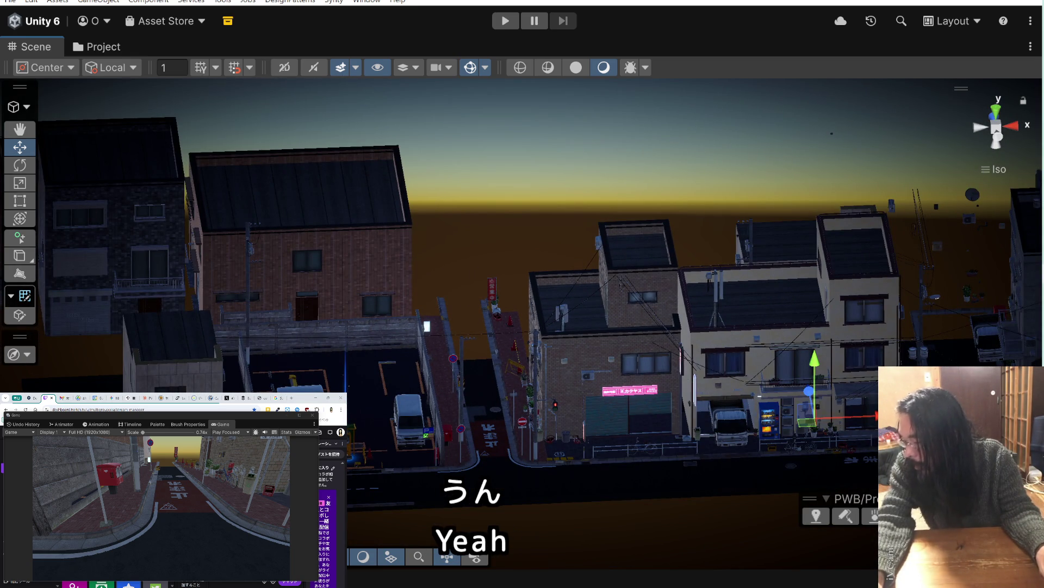
mouse_move(495, 332)
left_mouse_down()
mouse_move(470, 376)
mouse_move(521, 349)
mouse_move(619, 424)
left_mouse_up()
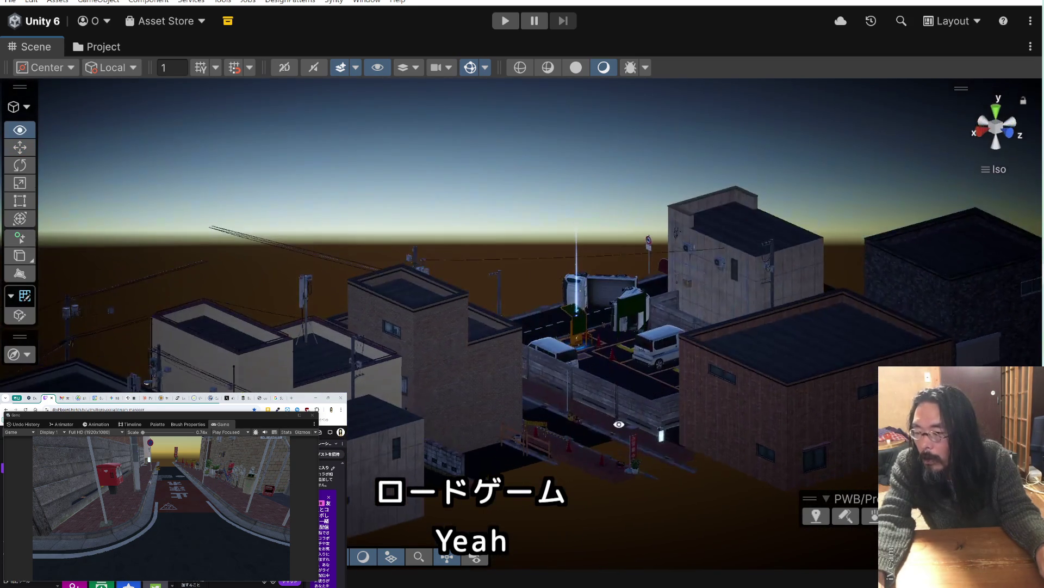
Switch the Scene tool context to ProBuilder and reframe the view around the buildings
scroll(658, 393, "up", 10)
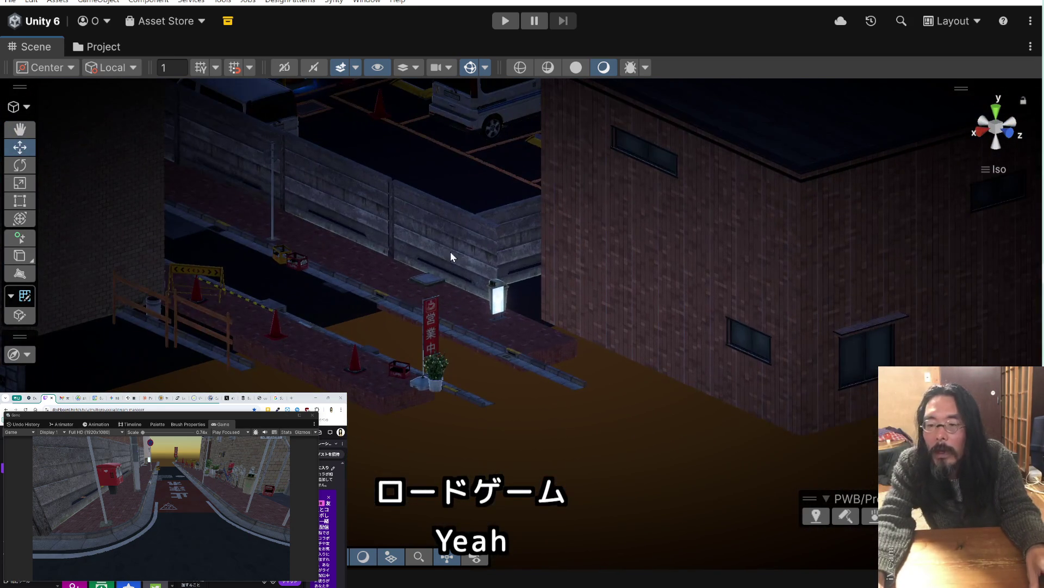
left_click(20, 107)
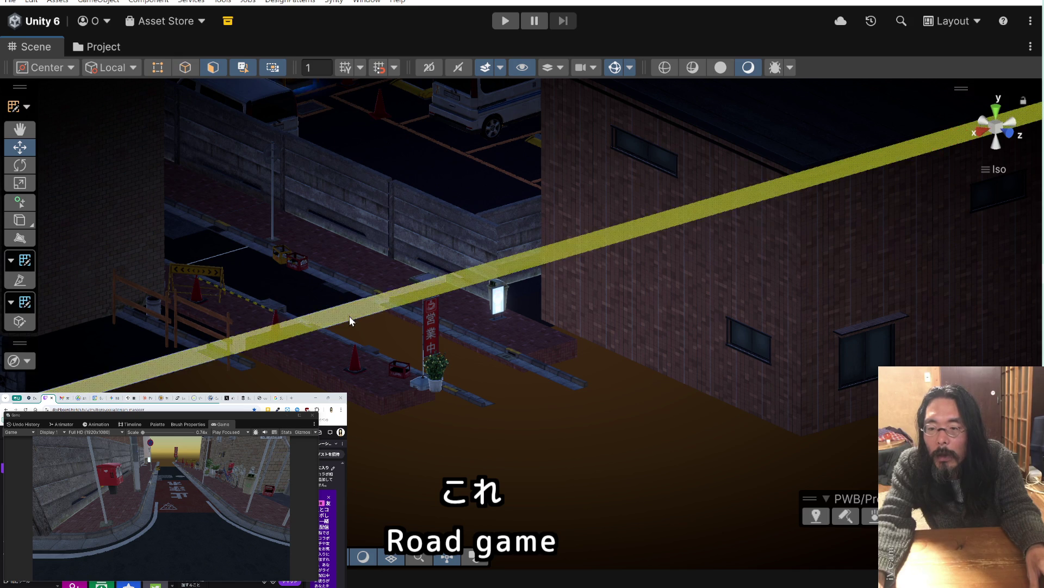
scroll(349, 320, "down", 10)
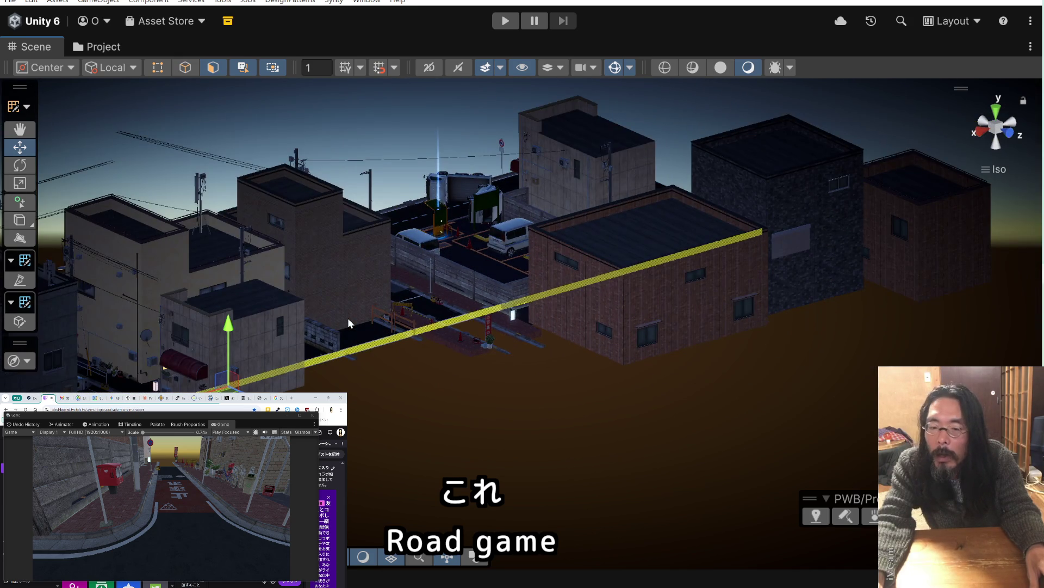
scroll(348, 318, "up", 5)
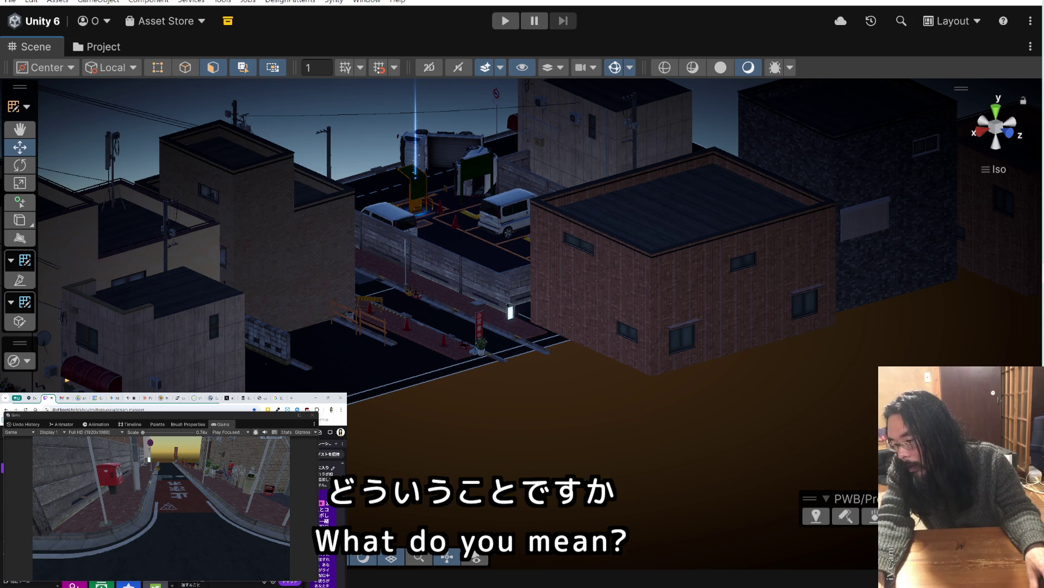
mouse_move(517, 419)
left_mouse_down()
mouse_move(644, 422)
mouse_move(666, 400)
left_mouse_up()
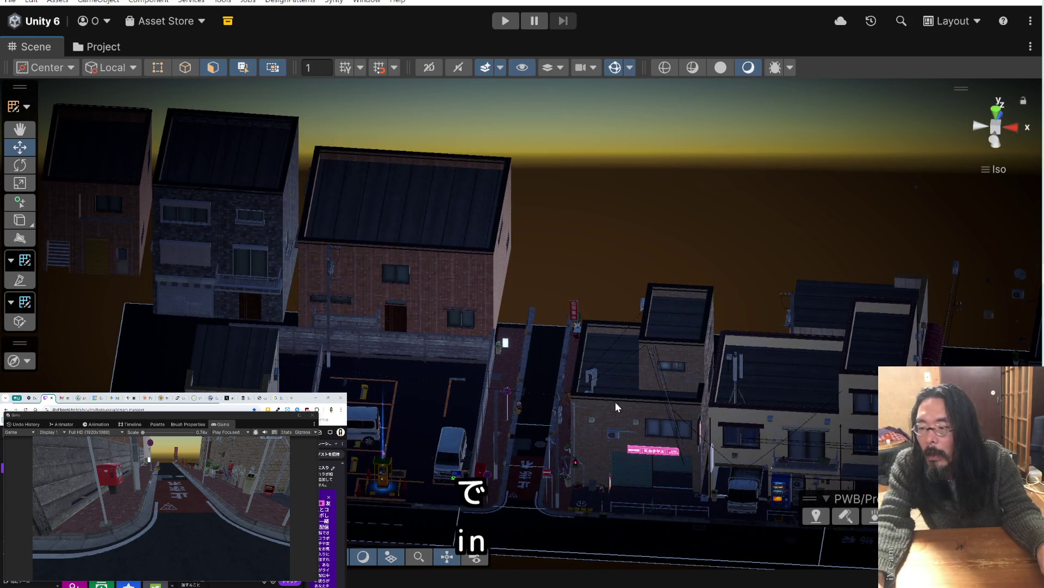
scroll(598, 391, "up", 3)
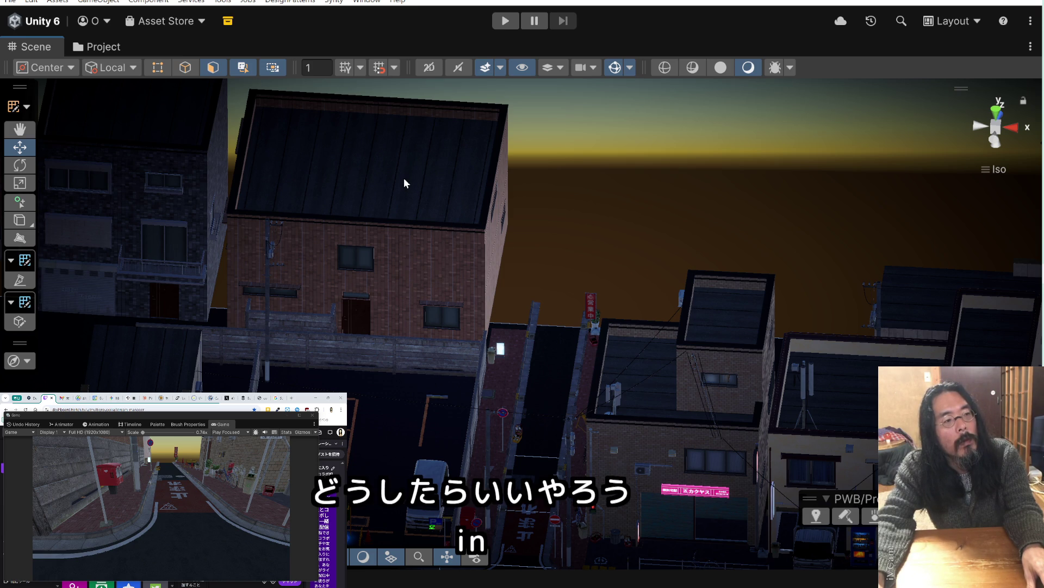
scroll(435, 204, "down", 1)
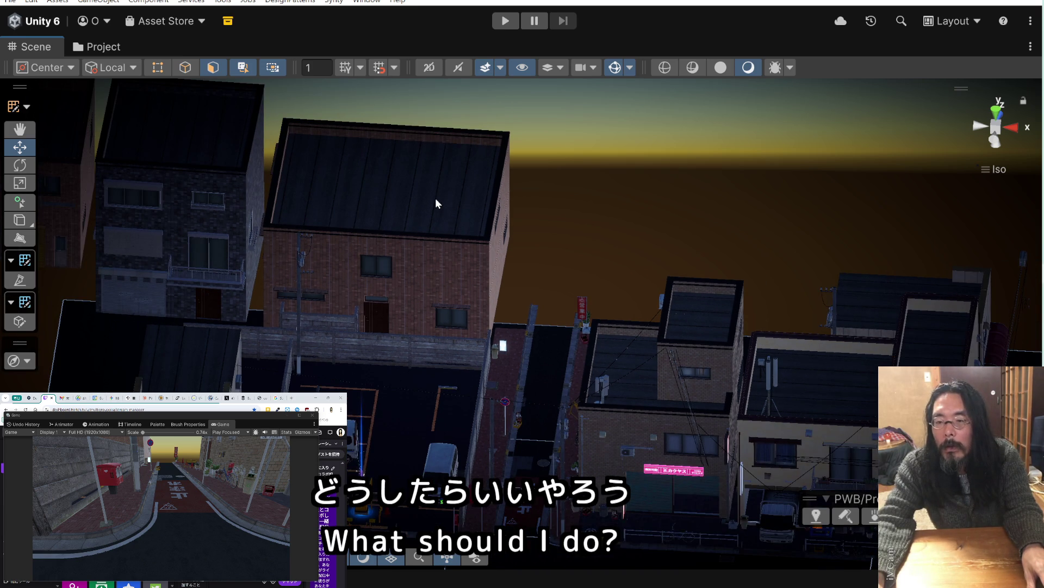
scroll(435, 203, "down", 3)
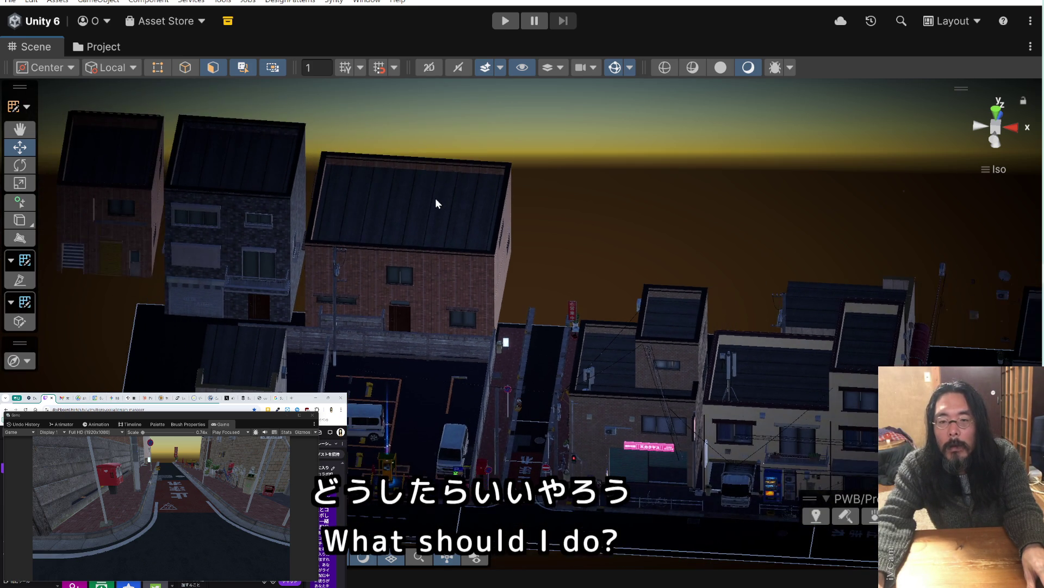
left_click_drag(115, 196, 332, 208)
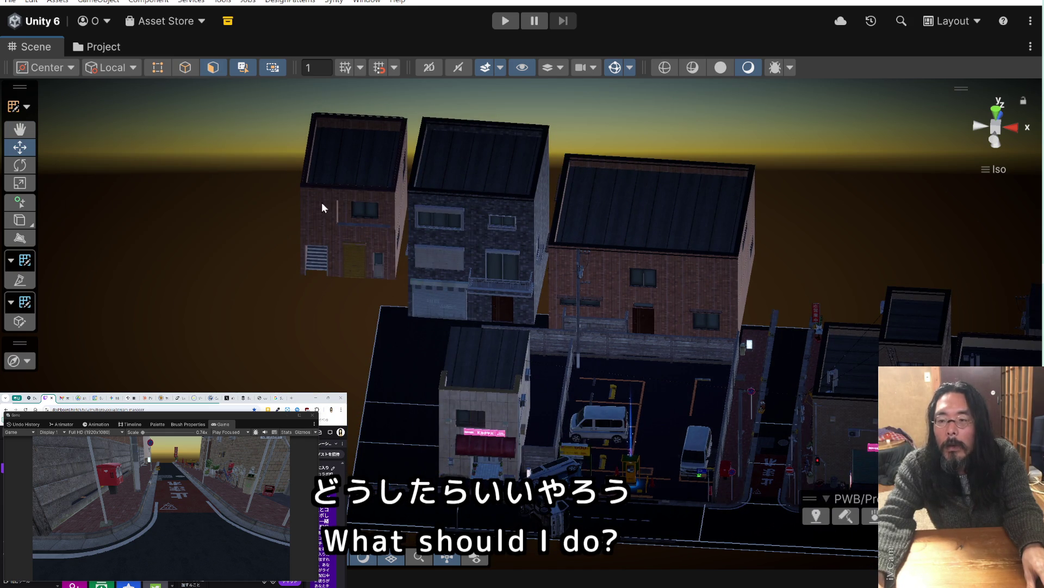
left_click(22, 107)
Return to the Game Object context and slide the small left-hand building right along X
left_click(81, 132)
left_click(346, 179)
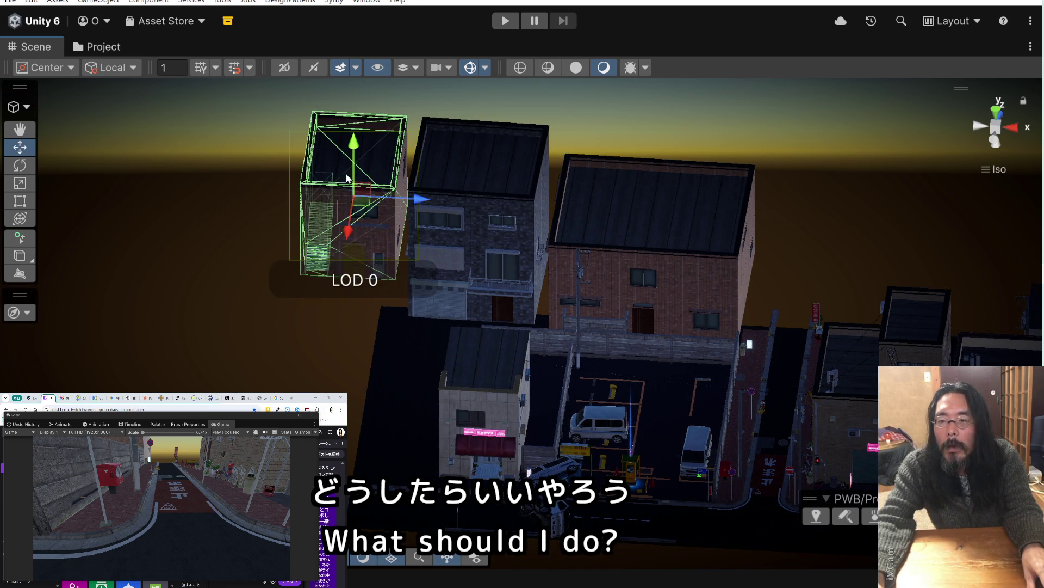
mouse_move(410, 203)
left_mouse_down()
mouse_move(873, 251)
mouse_move(807, 228)
mouse_move(707, 227)
mouse_move(690, 238)
mouse_move(680, 281)
mouse_move(685, 223)
left_mouse_up()
mouse_move(762, 190)
left_mouse_down()
mouse_move(388, 185)
mouse_move(809, 194)
mouse_move(197, 181)
mouse_move(225, 181)
left_mouse_up()
mouse_move(652, 319)
left_mouse_down()
mouse_move(687, 275)
mouse_move(501, 247)
left_mouse_up()
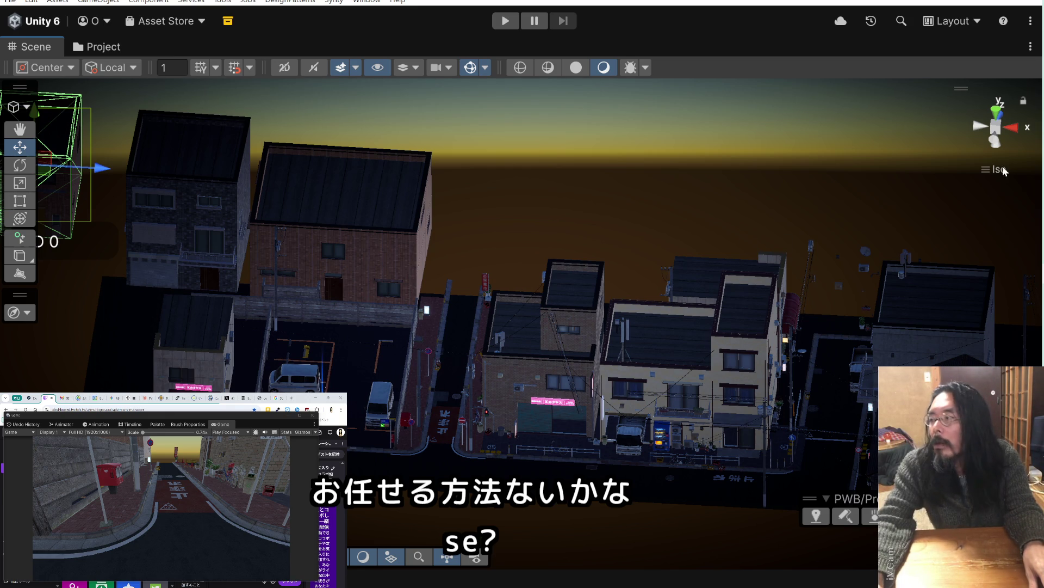
key("alt+Tab")
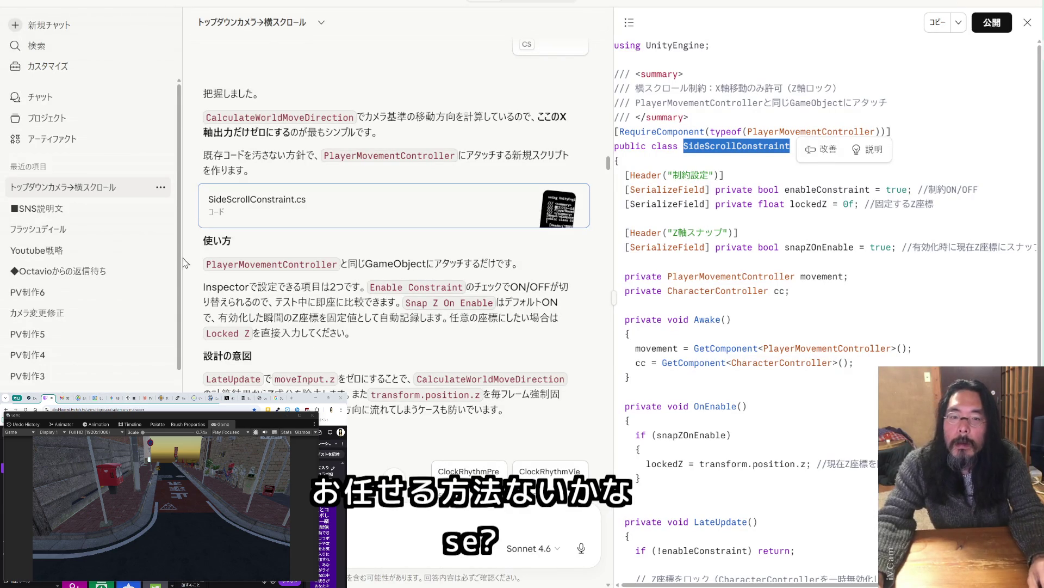
Ask Claude a follow-up: '他に方法はないかな' (is there another way?)
left_click(187, 262)
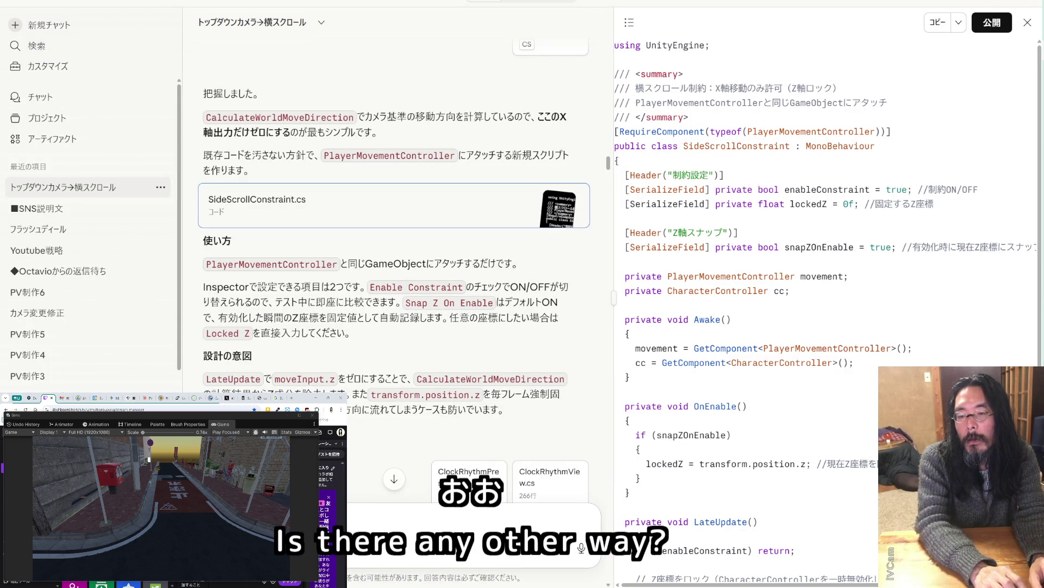
type("他に方法はないかな")
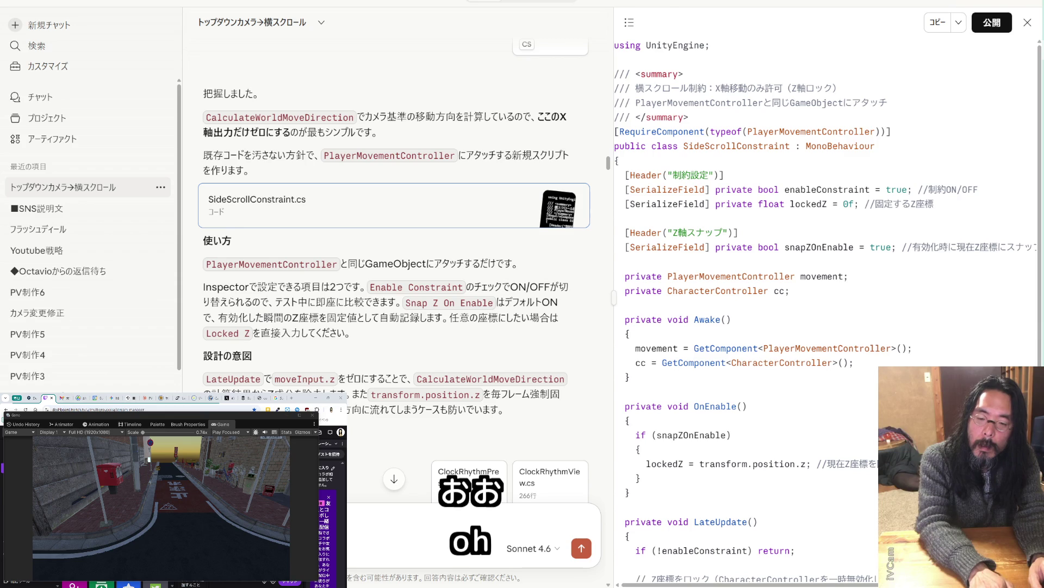
key("Return")
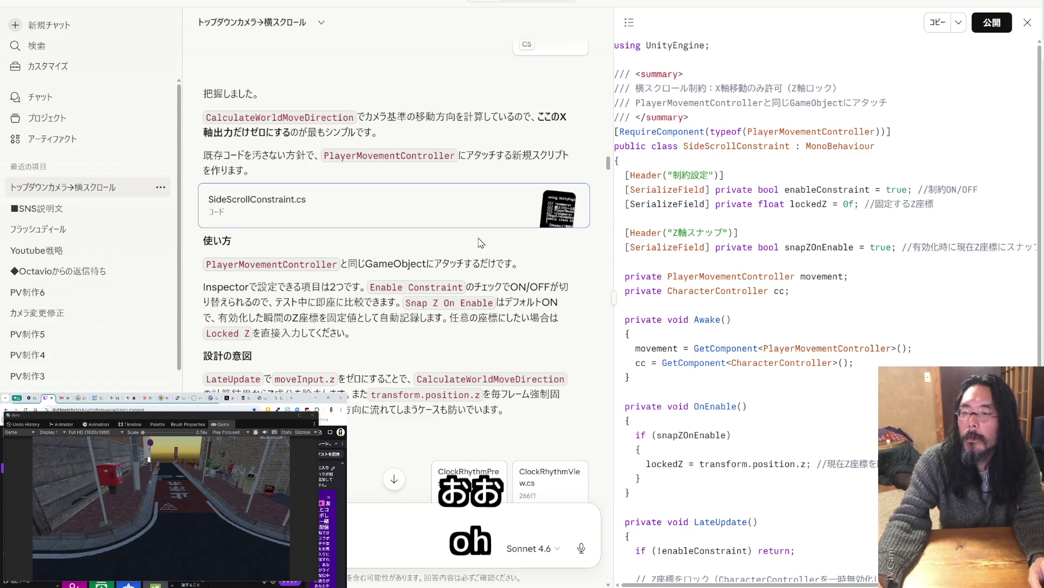
Quote the ③ belt-scroll (くにおくん型) heading from the カメラアングル別 document into a new message
left_click(630, 22)
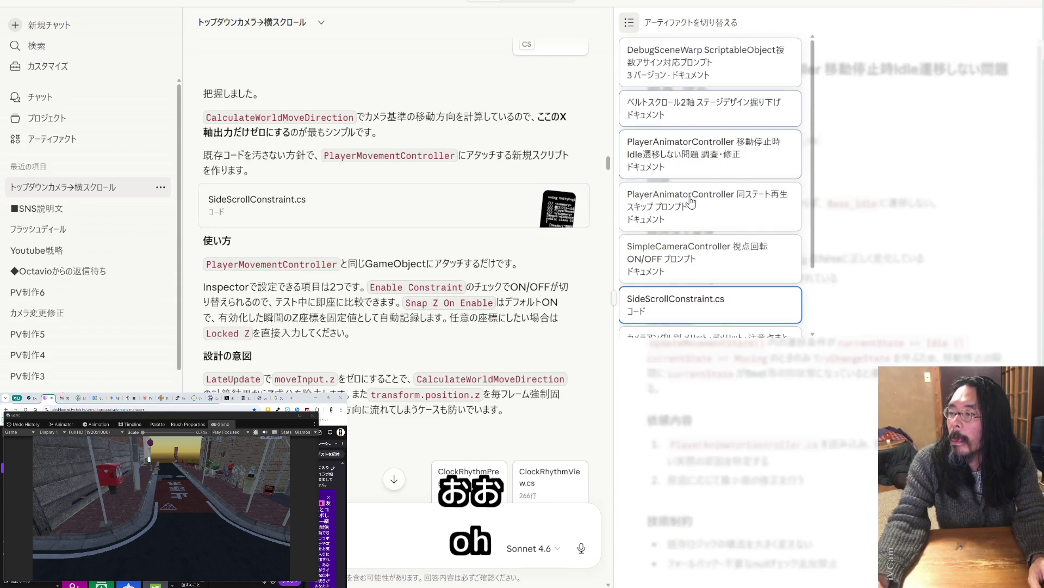
scroll(691, 247, "down", 2)
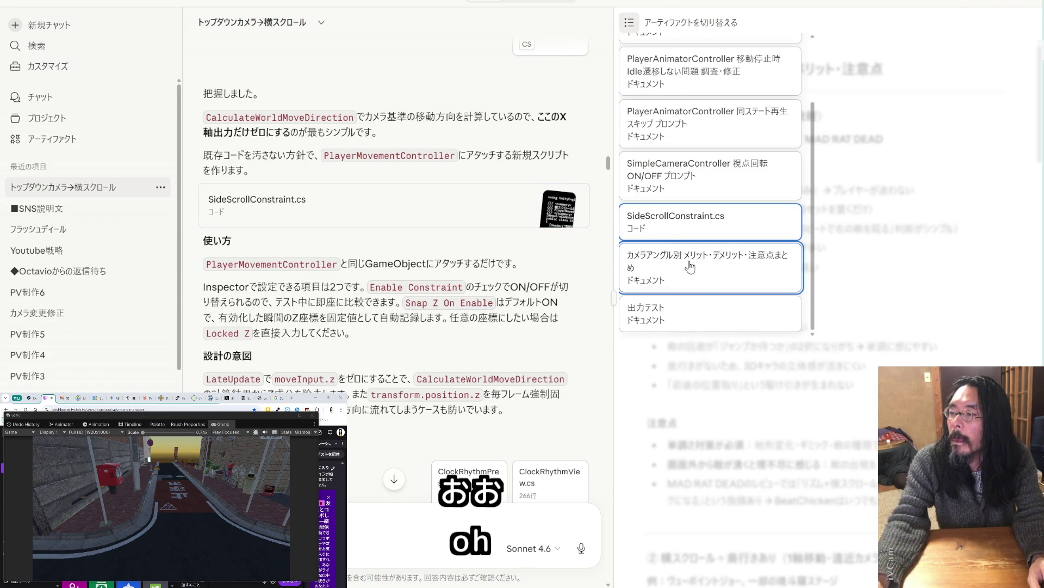
left_click(690, 266)
scroll(692, 265, "down", 8)
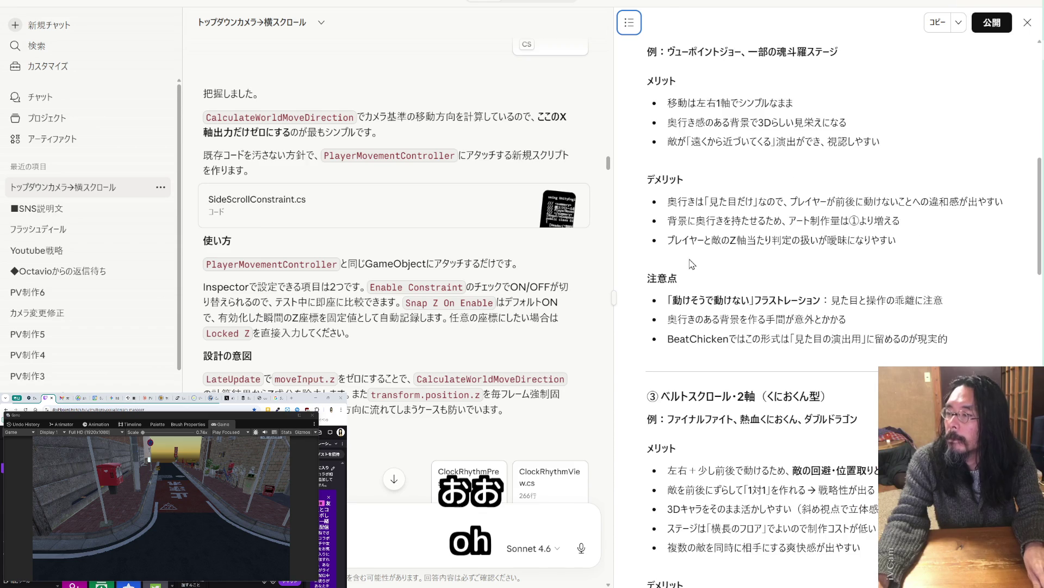
left_click_drag(831, 396, 648, 397)
left_click(369, 505)
key("ctrl+v")
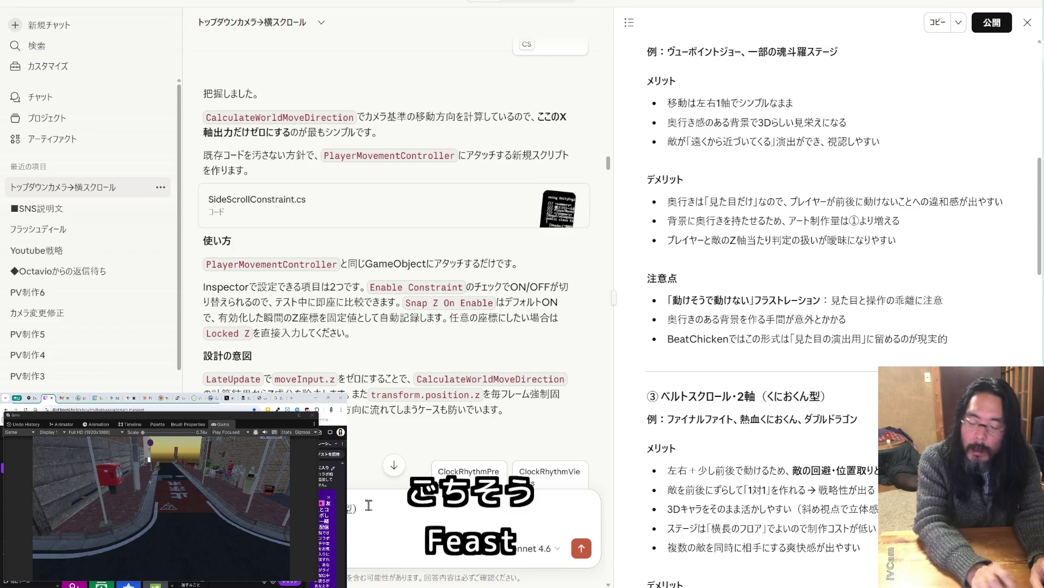
Ask Claude for a simple way to hide the far distance behind haze (遠くの方をかすみがかったようにモヤで隠す)
type("遠くの")
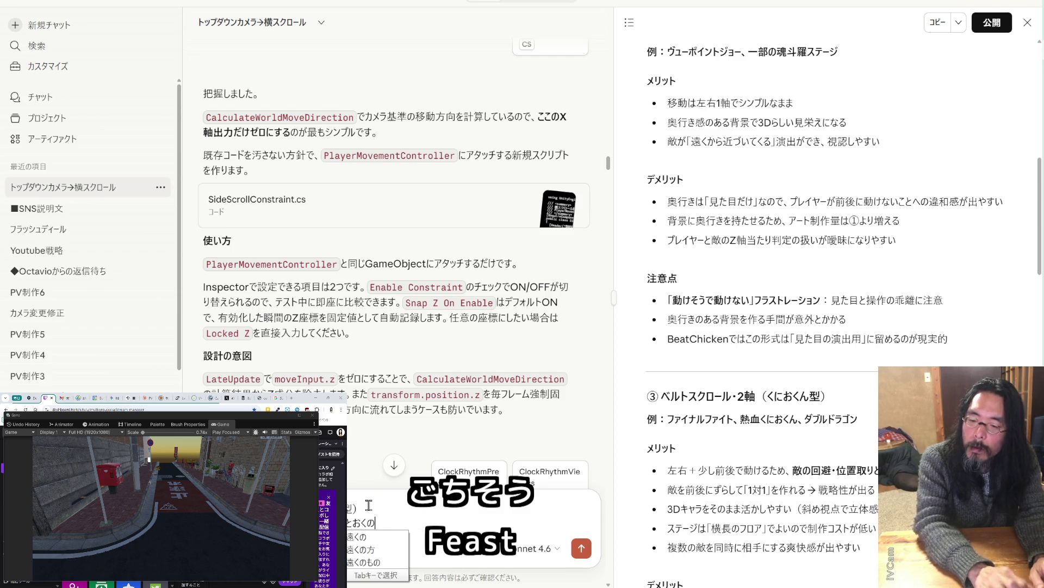
type("方を")
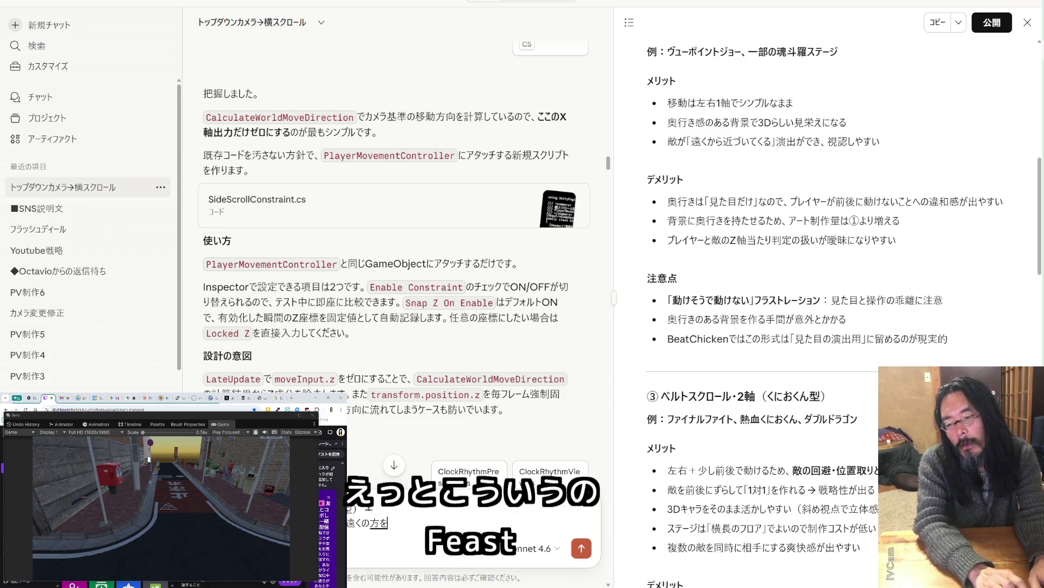
type("かすみ")
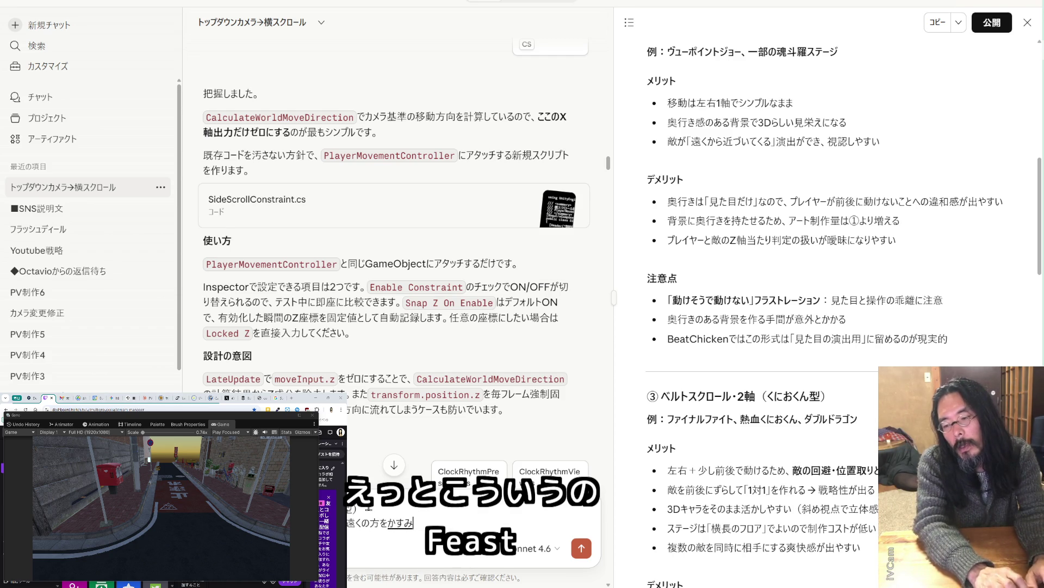
type("がかったよう")
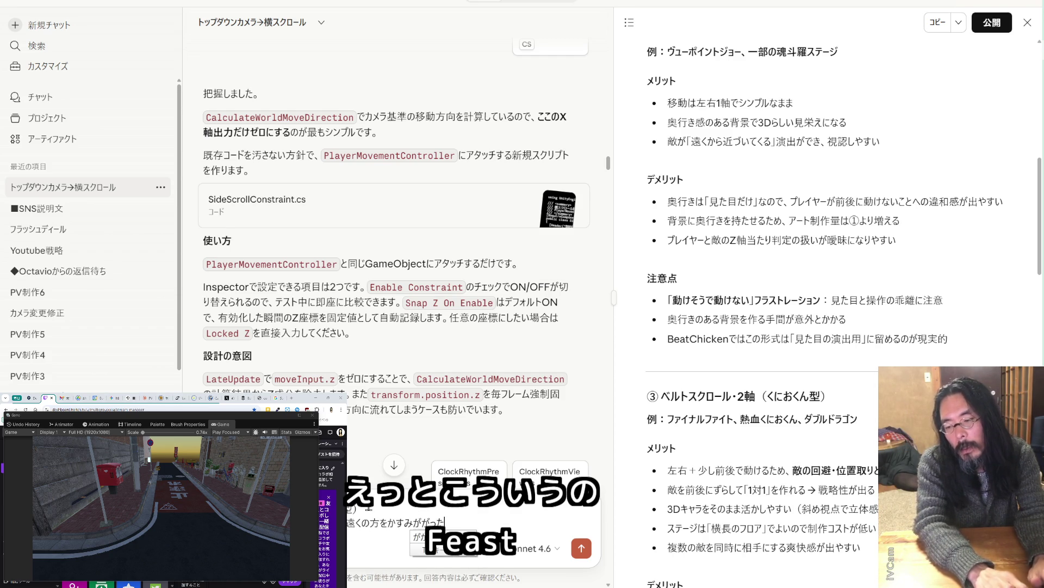
type("にモヤ")
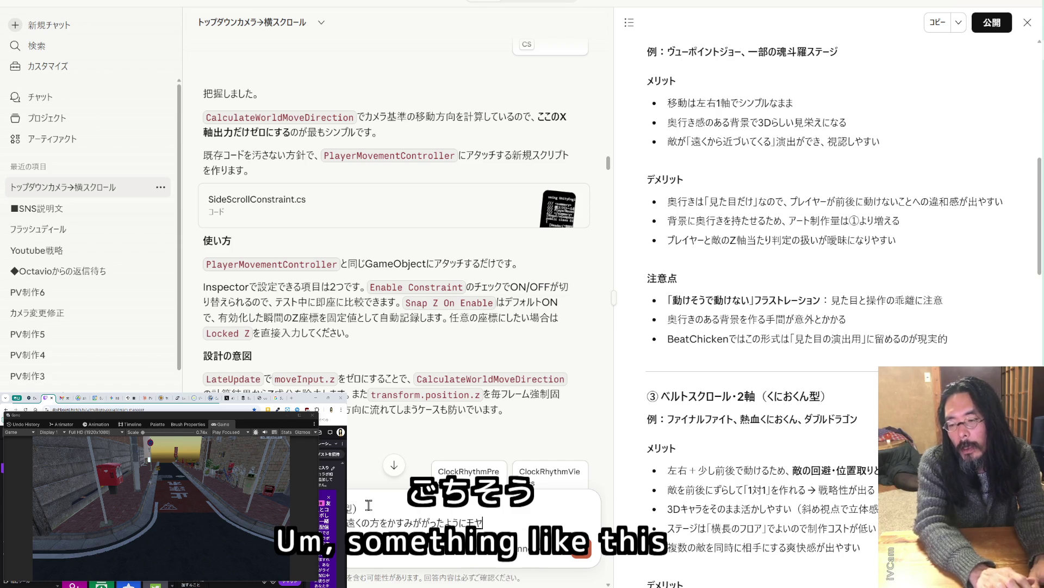
type("で隠す")
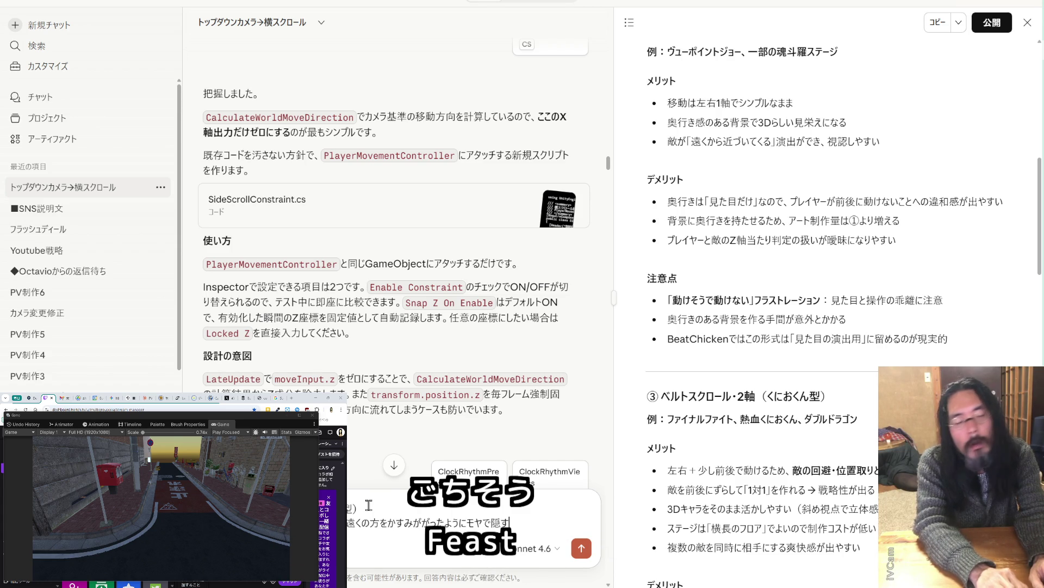
type("応報")
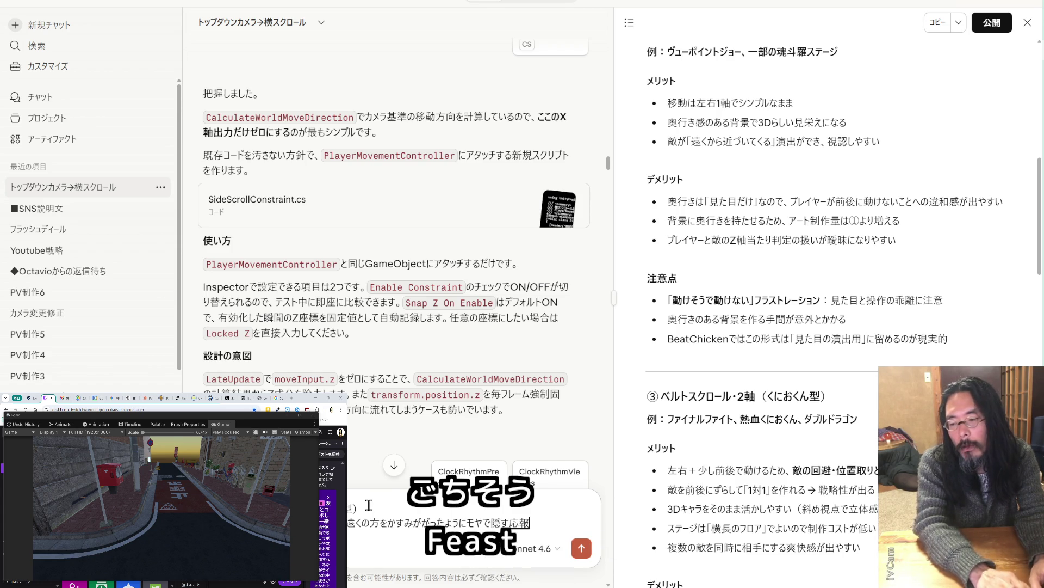
key("BackSpace")
key("BackSpace")
type("かんたn")
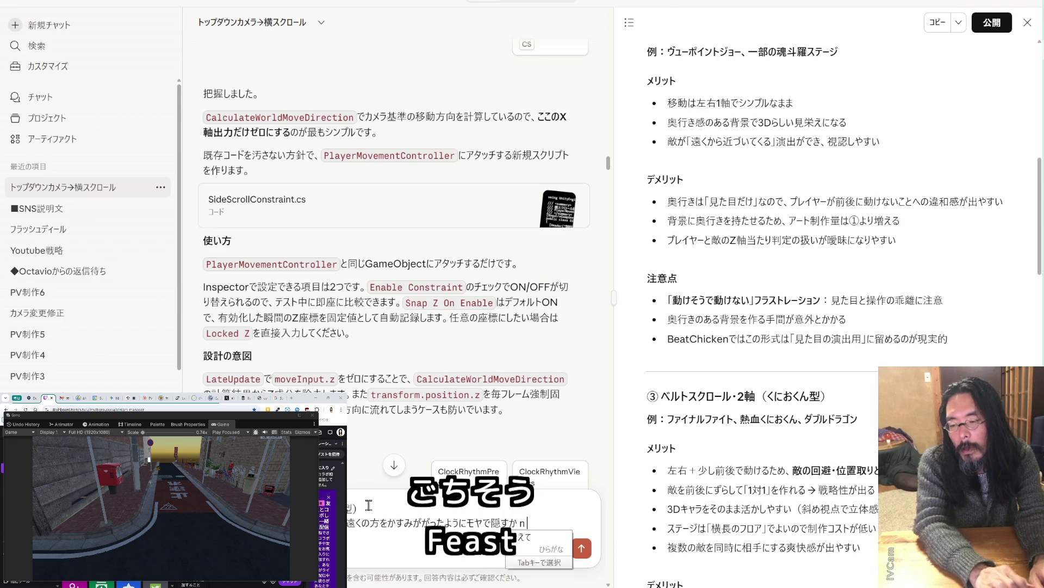
type("んな方法を")
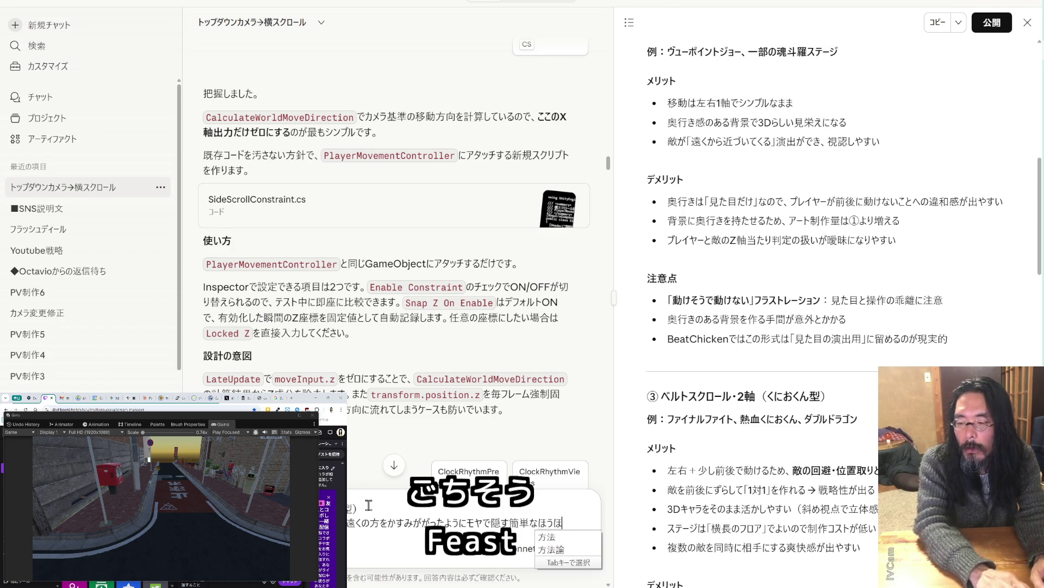
type("おしえ")
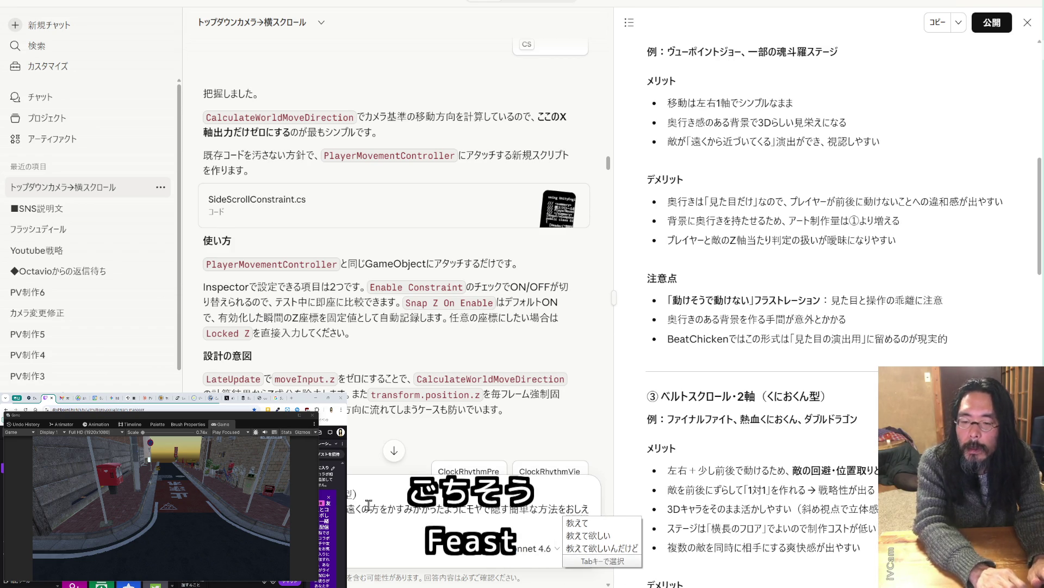
key("Return")
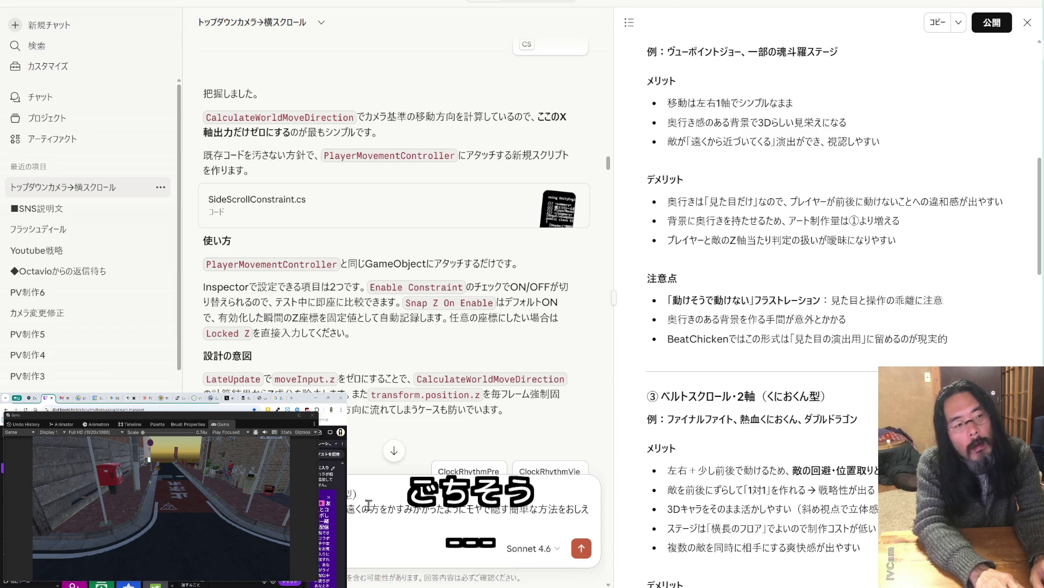
key("Return")
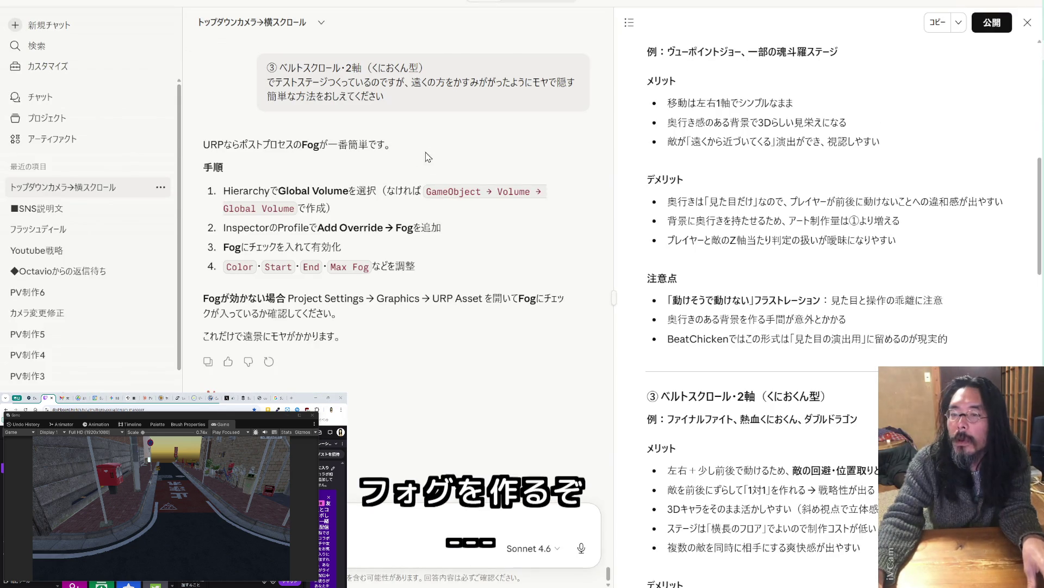
Highlight the word 'Global' in Claude's Fog setup answer
double_click(258, 209)
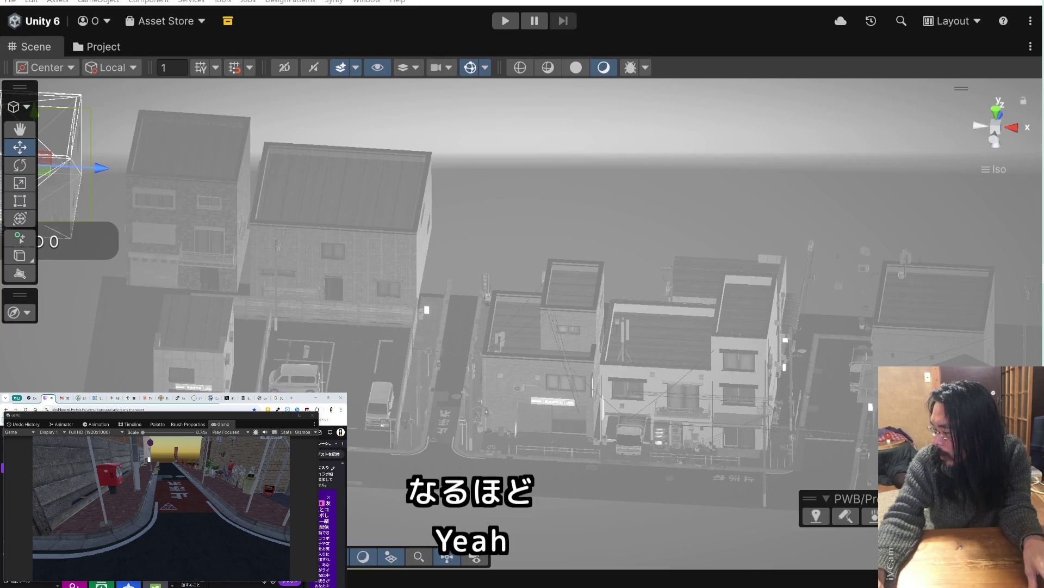
Select the object on the street in the Scene view, then return to Claude's fog instructions
left_click(585, 470)
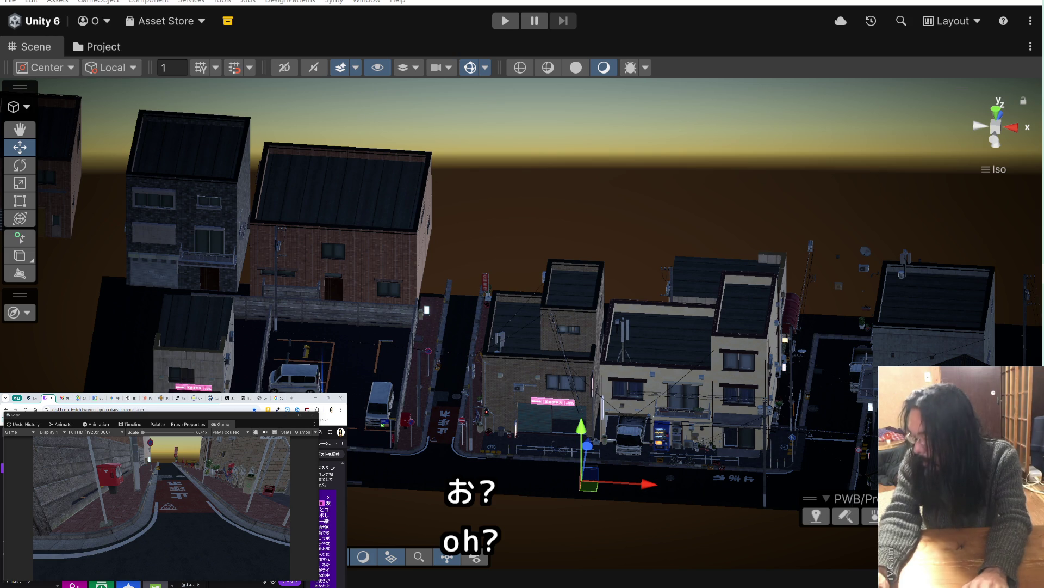
key("alt+Tab")
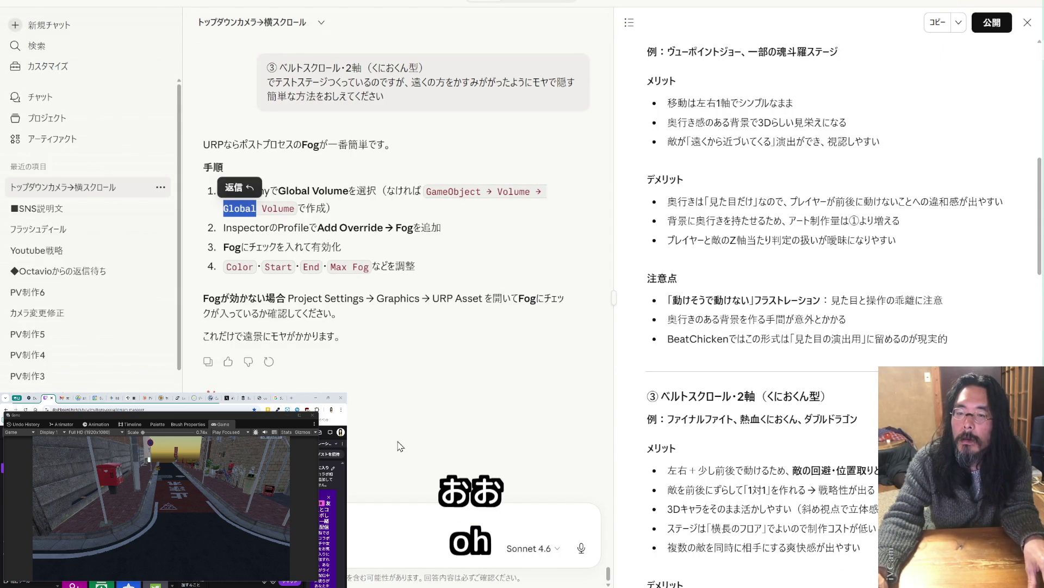
Paste the start of a follow-up reply into Claude's chat input, then go back to Unity
left_click(351, 515)
key("ctrl+v")
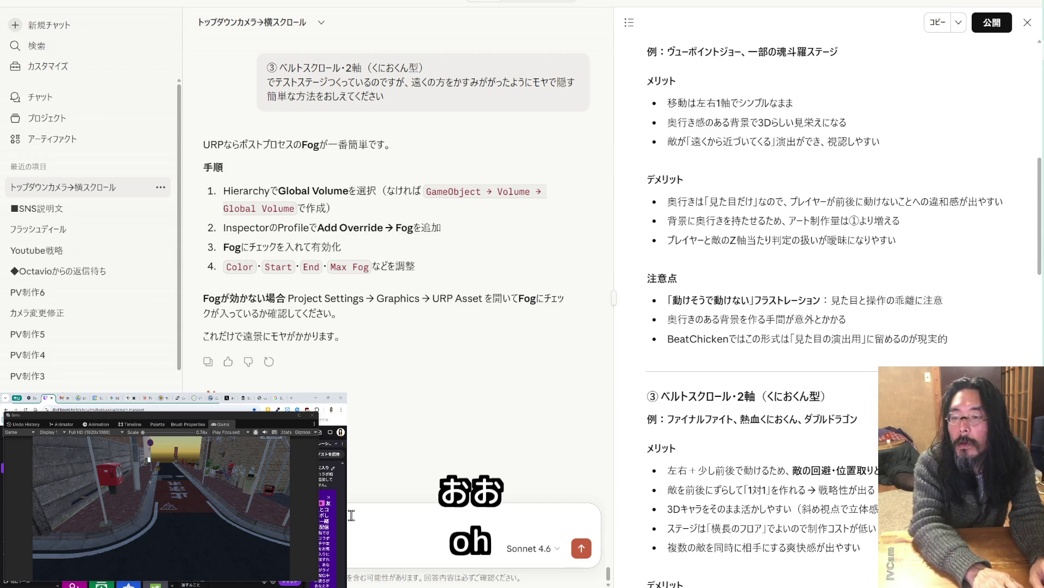
key("alt+Tab")
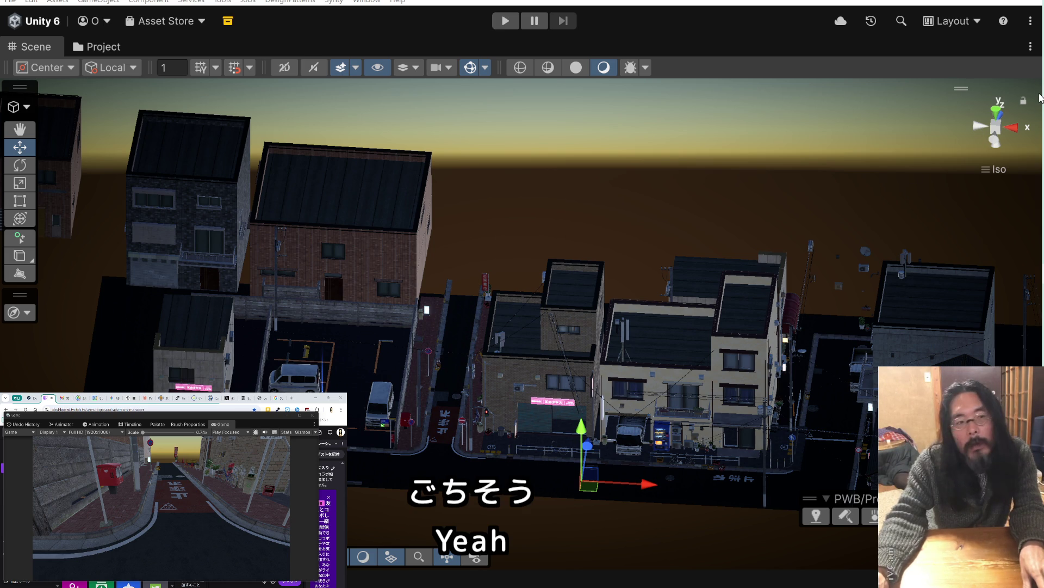
Bring the Claude chat window back to the front from the taskbar preview
mouse_move(1043, 71)
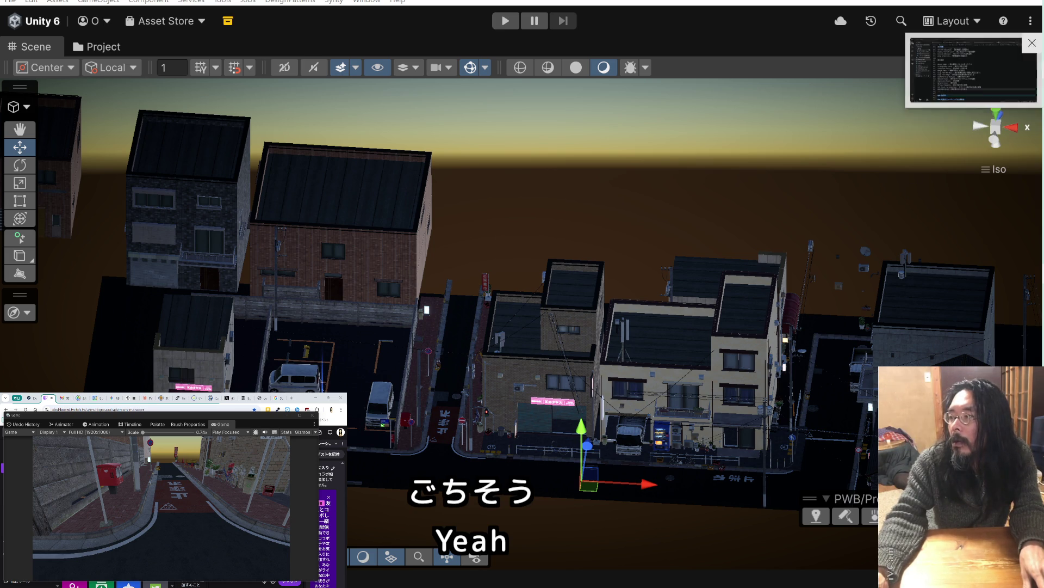
left_click(974, 70)
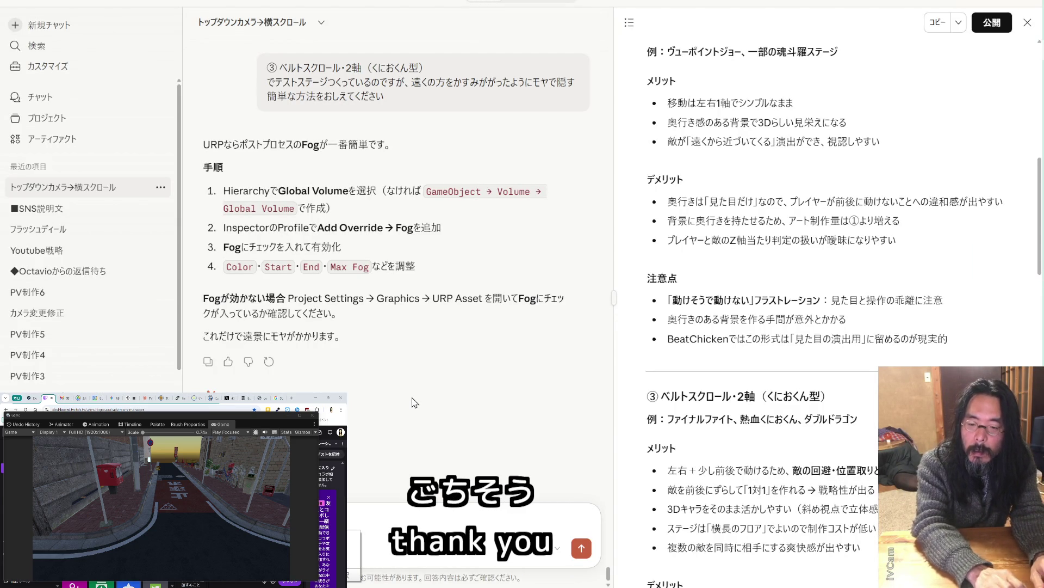
Tell Claude there is no Fog option, only Depth of Field ('…ならありますが。。。')
type("な")
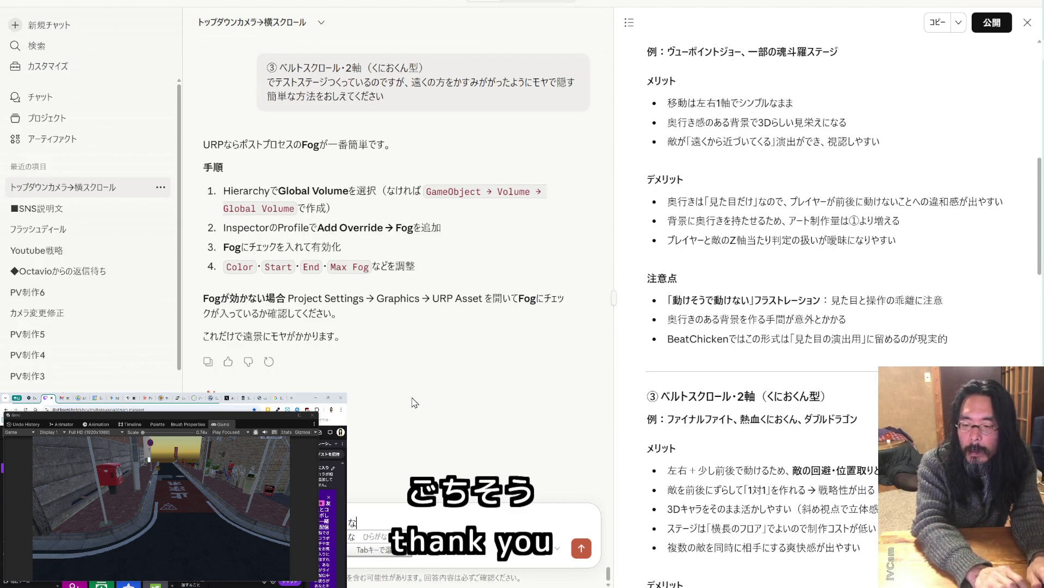
type("らありますが。。。")
key("Return")
key("Return")
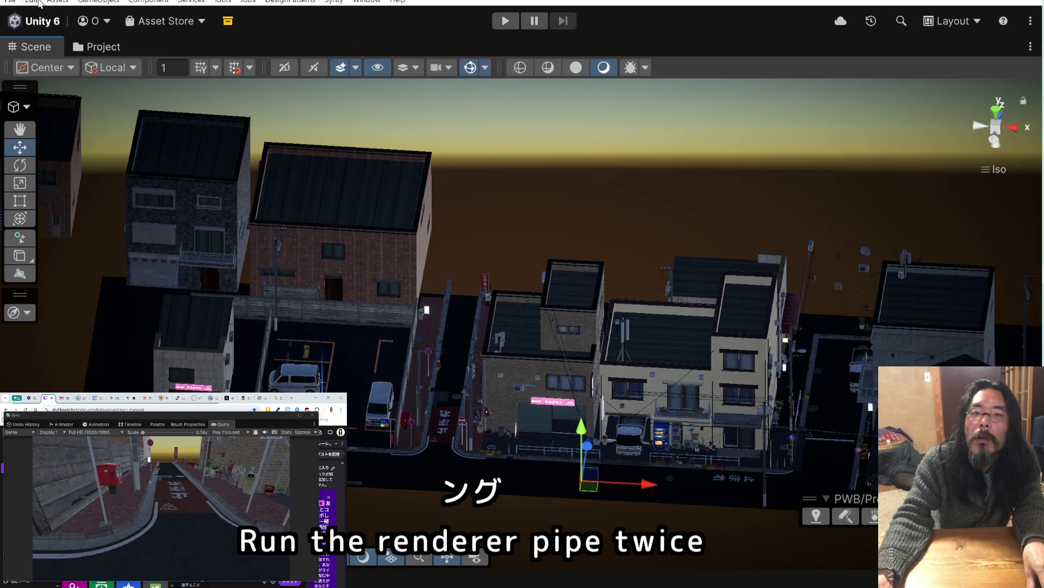
Open Unity's Project Settings on the Graphics page, checking Claude's fog instructions along the way
left_click(10, 2)
mouse_move(31, 2)
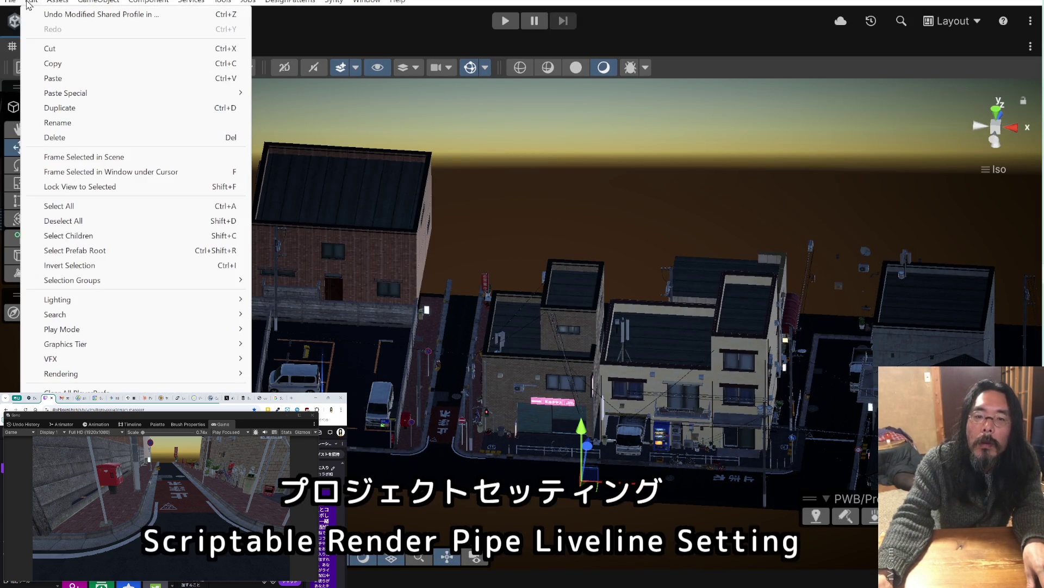
left_click(70, 409)
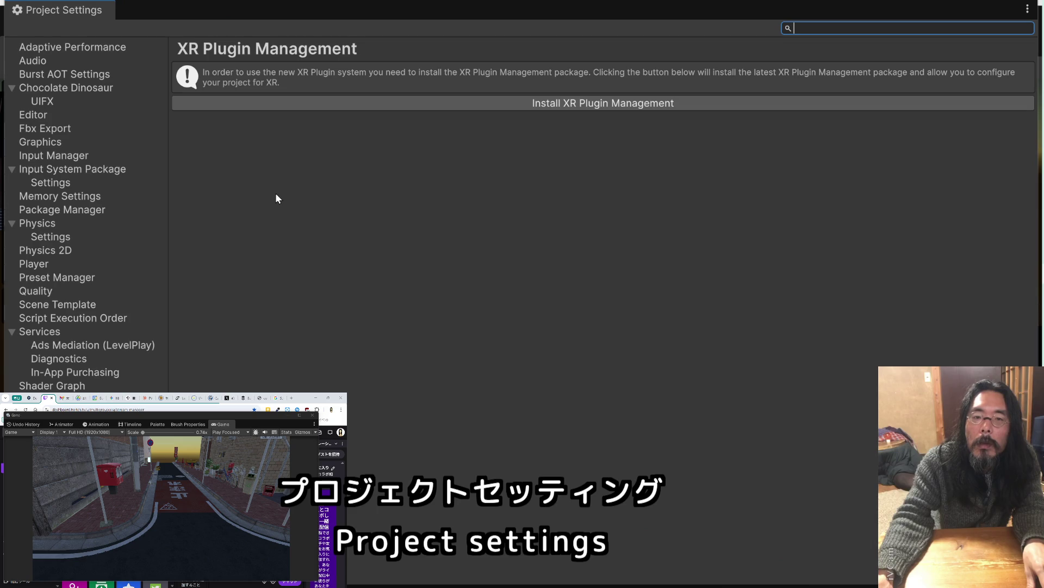
key("alt+Tab")
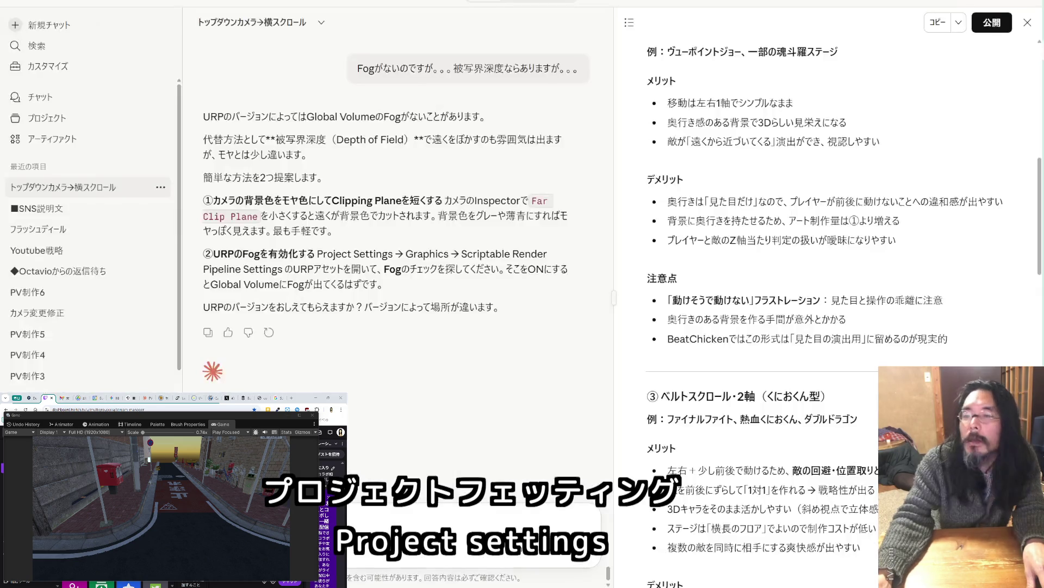
key("alt+Tab")
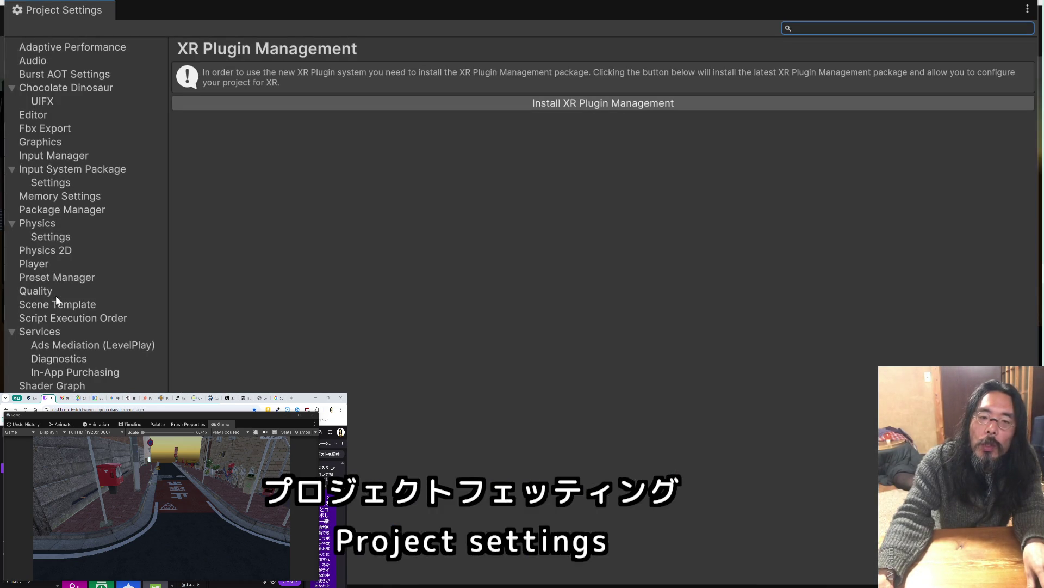
left_click(65, 144)
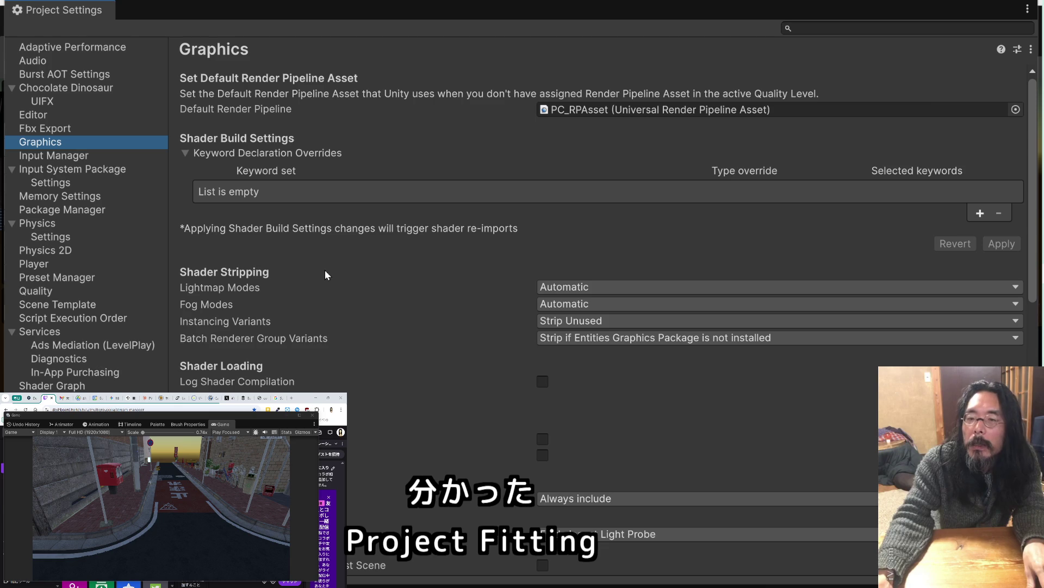
key("alt+Tab")
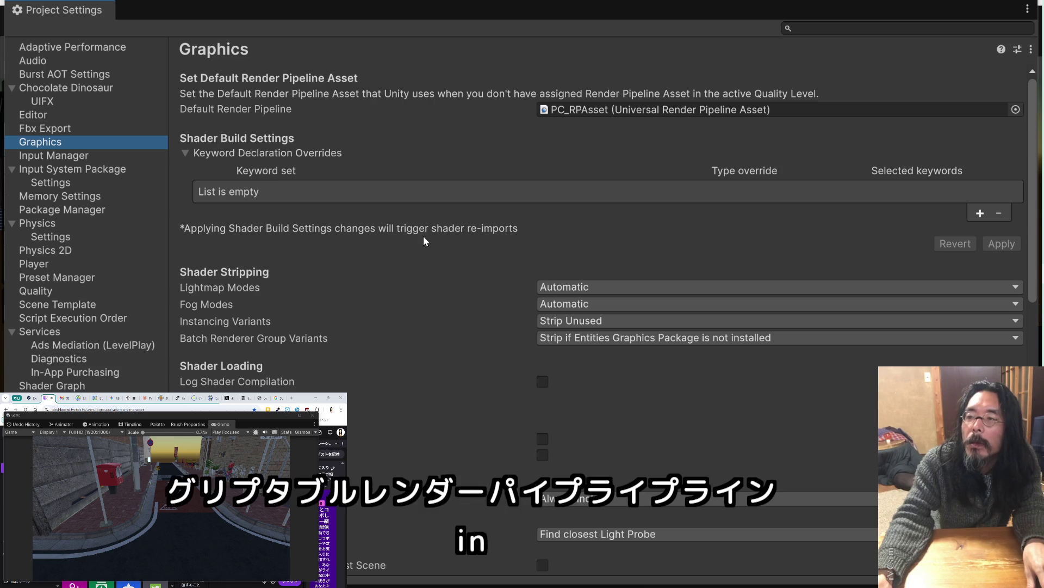
Scroll through Pipeline Specific Settings and back up to Shader Stripping, where Fog Modes reads Automatic
scroll(423, 236, "down", 10)
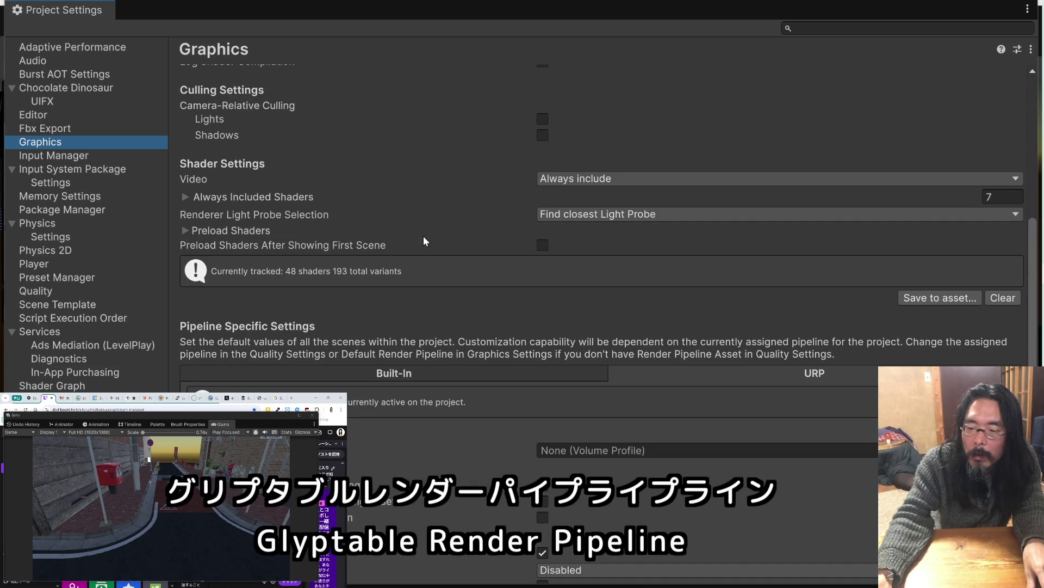
scroll(425, 240, "down", 5)
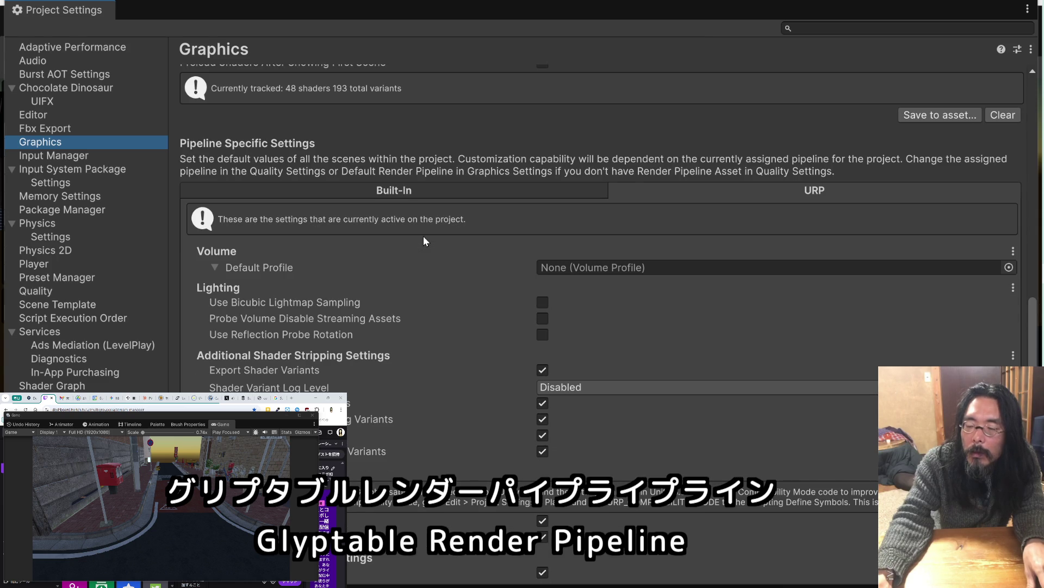
scroll(423, 240, "down", 5)
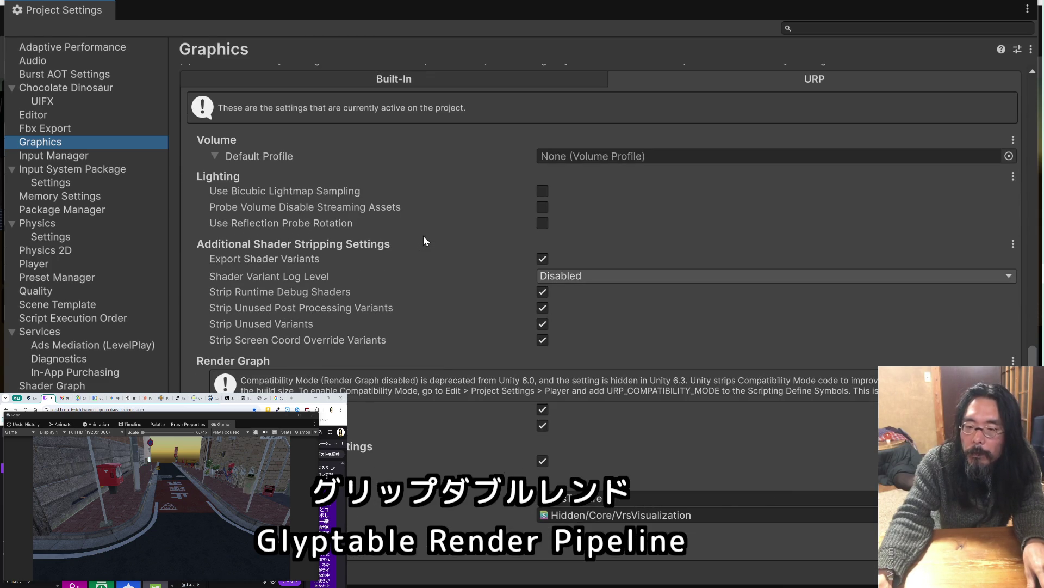
scroll(425, 240, "up", 6)
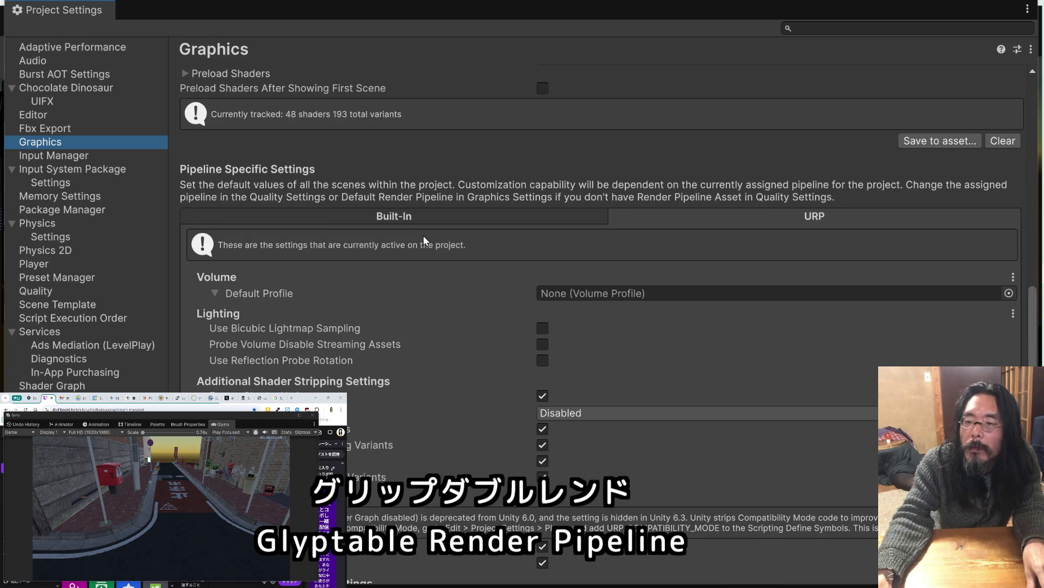
scroll(423, 239, "up", 4)
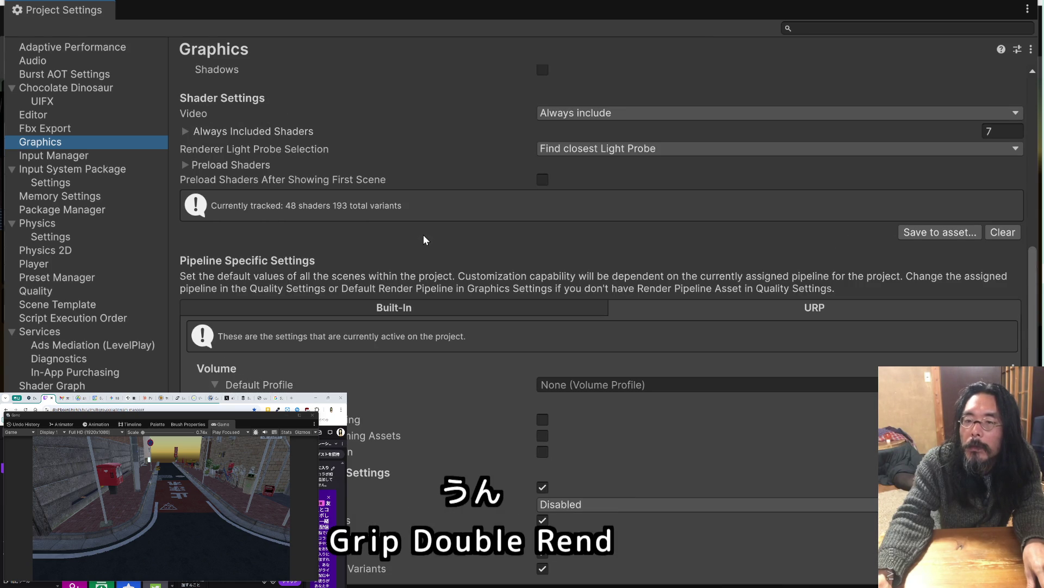
scroll(425, 240, "up", 10)
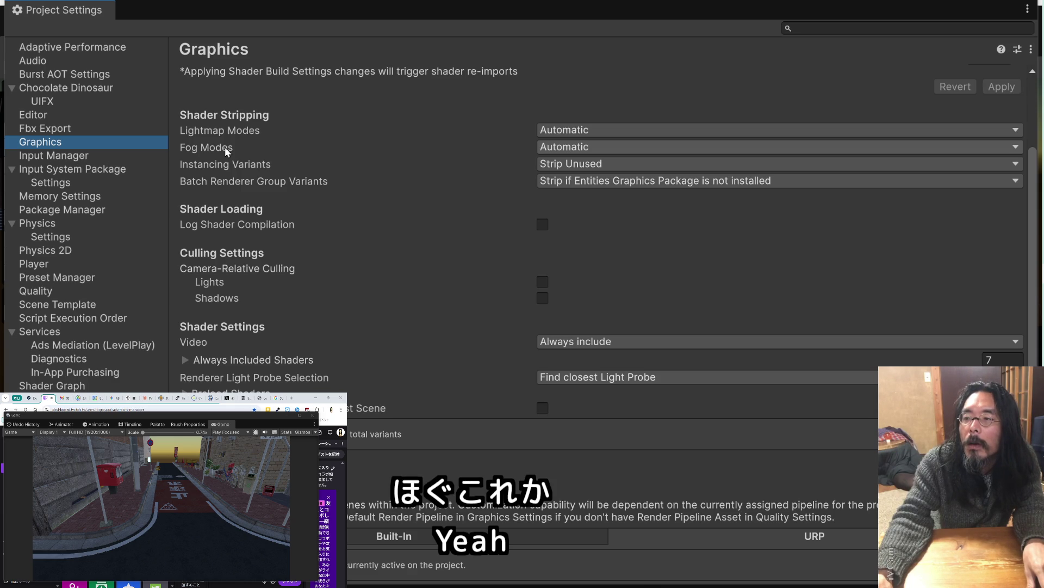
left_click(573, 146)
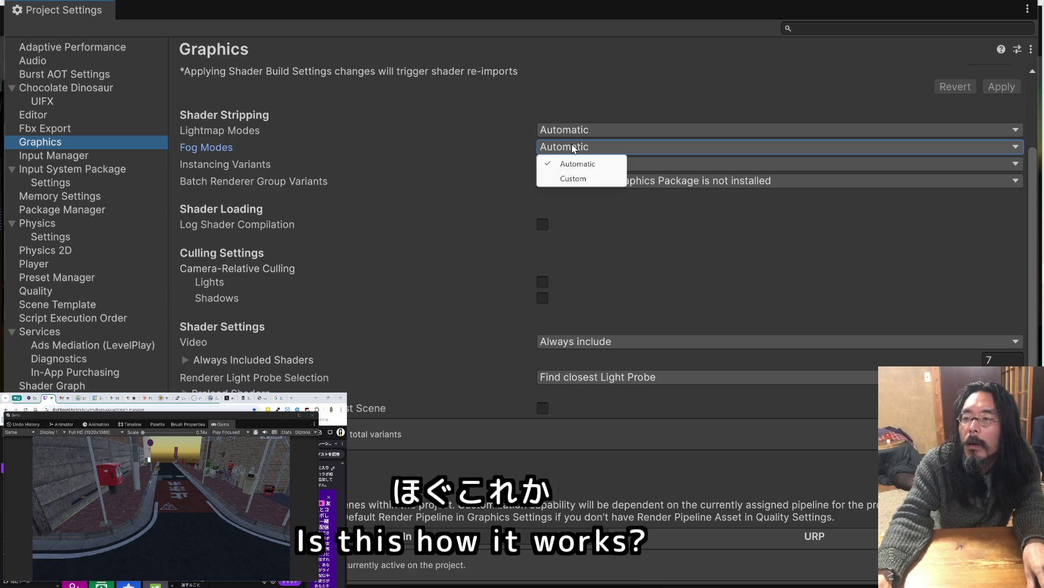
left_click(478, 143)
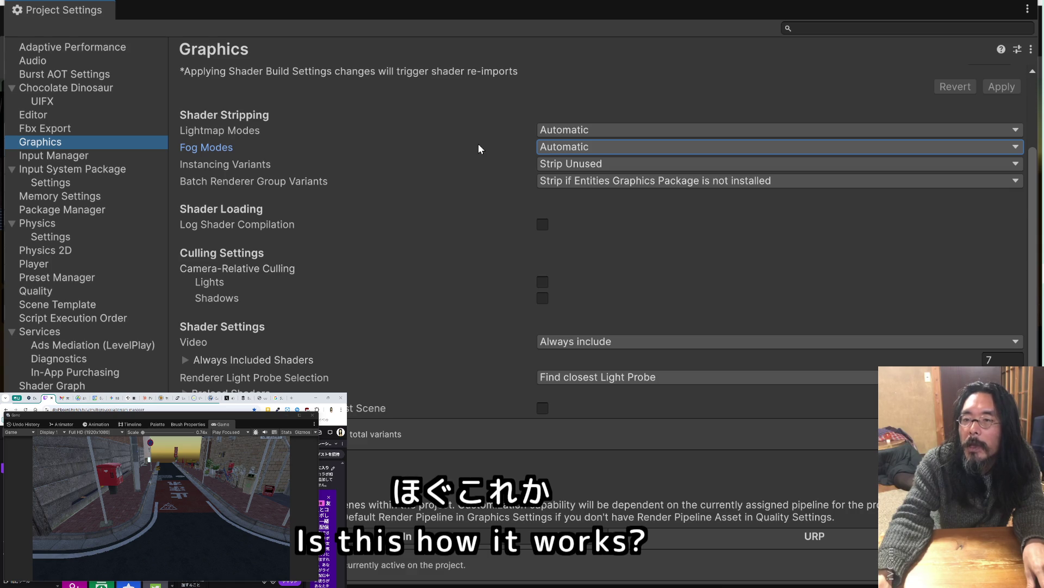
key("Print")
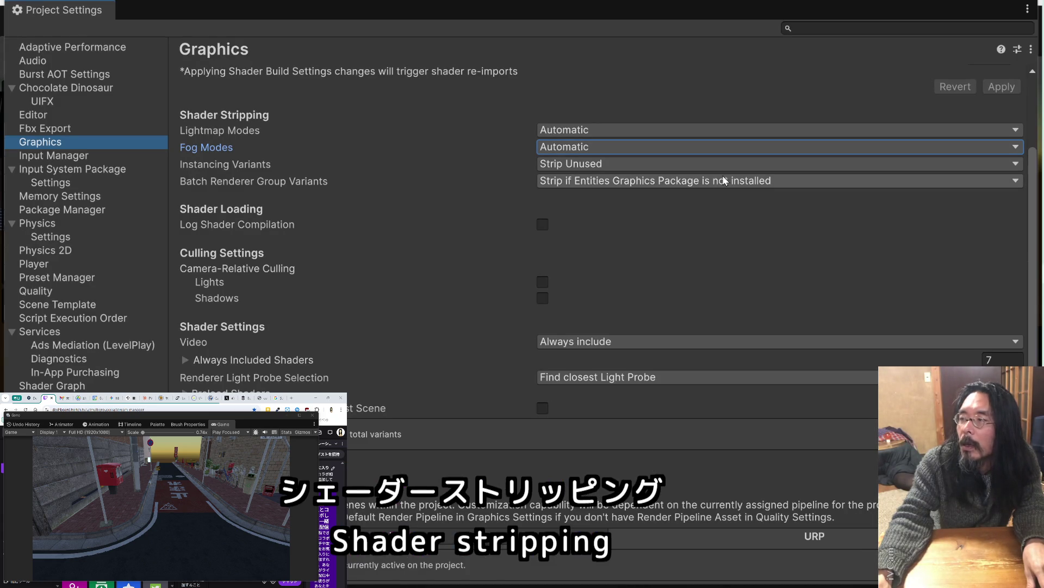
scroll(505, 212, "up", 3)
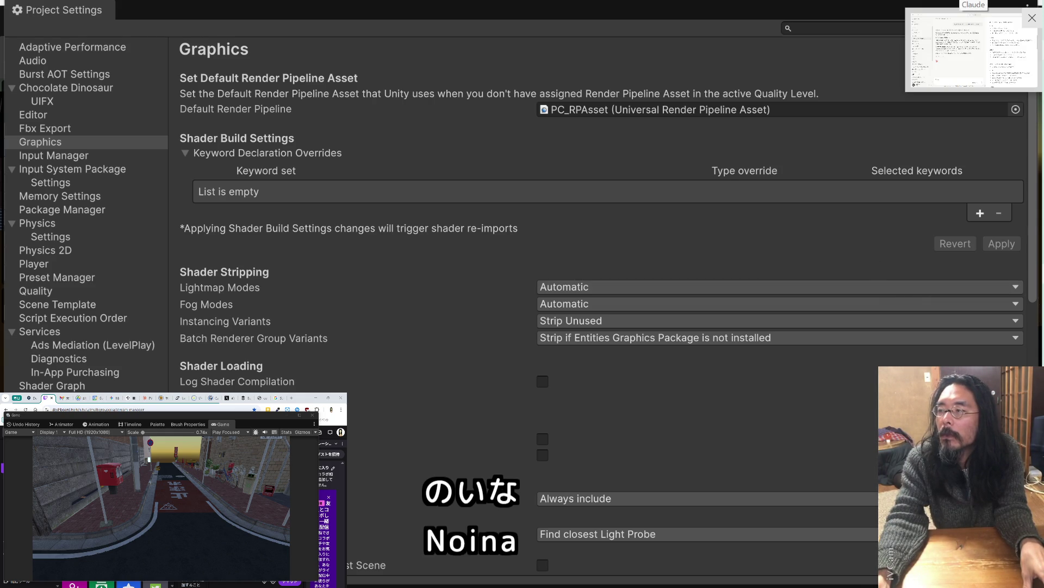
Glance at the Claude chat, then return to Unity's Graphics settings
key("alt+Tab")
key("alt+Tab")
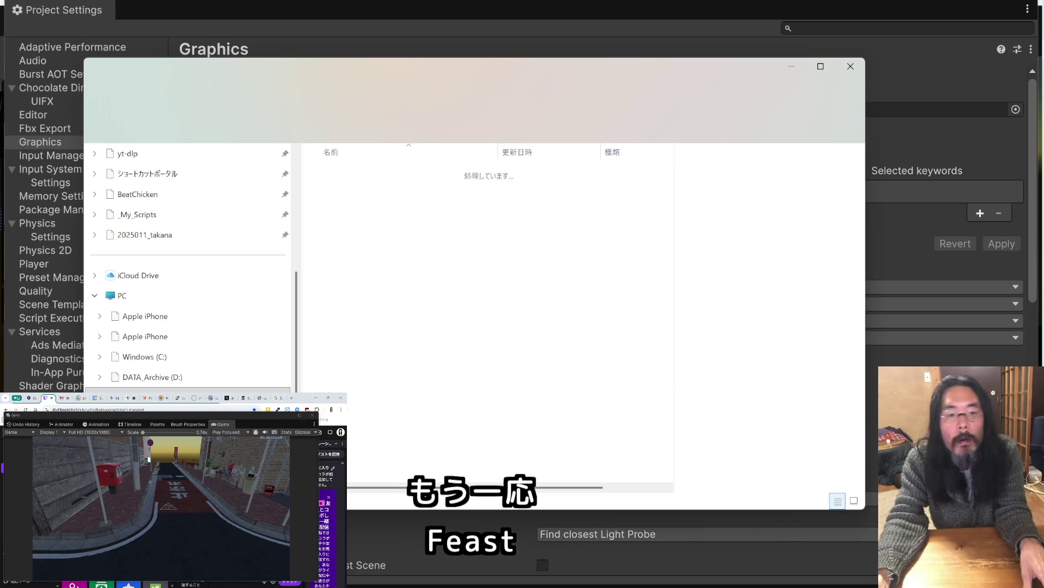
Attach PC_RPAsset.asset from File Explorer to a new Claude chat message
left_click_drag(472, 84, 0, 55)
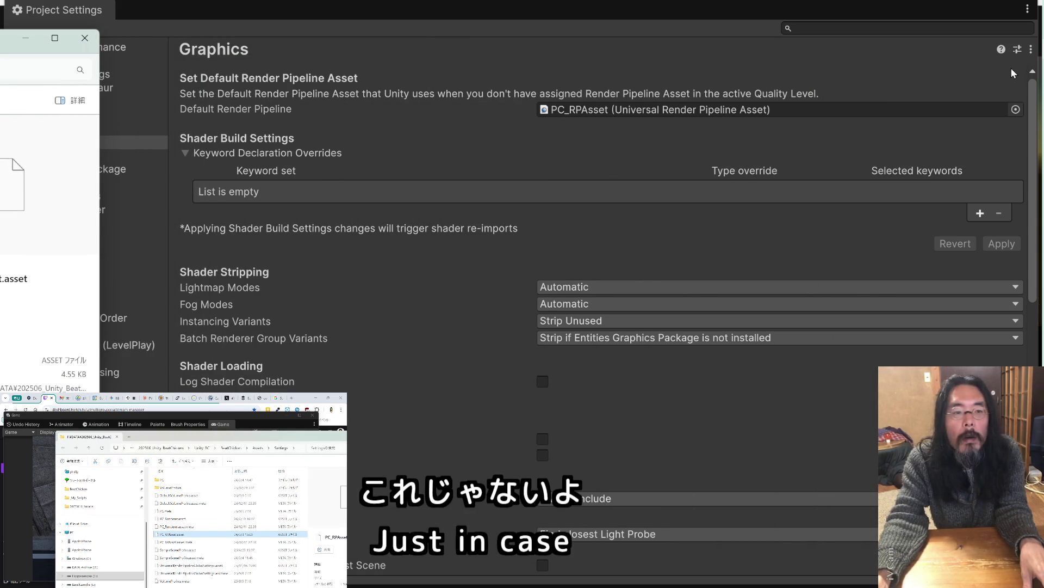
key("alt+Tab")
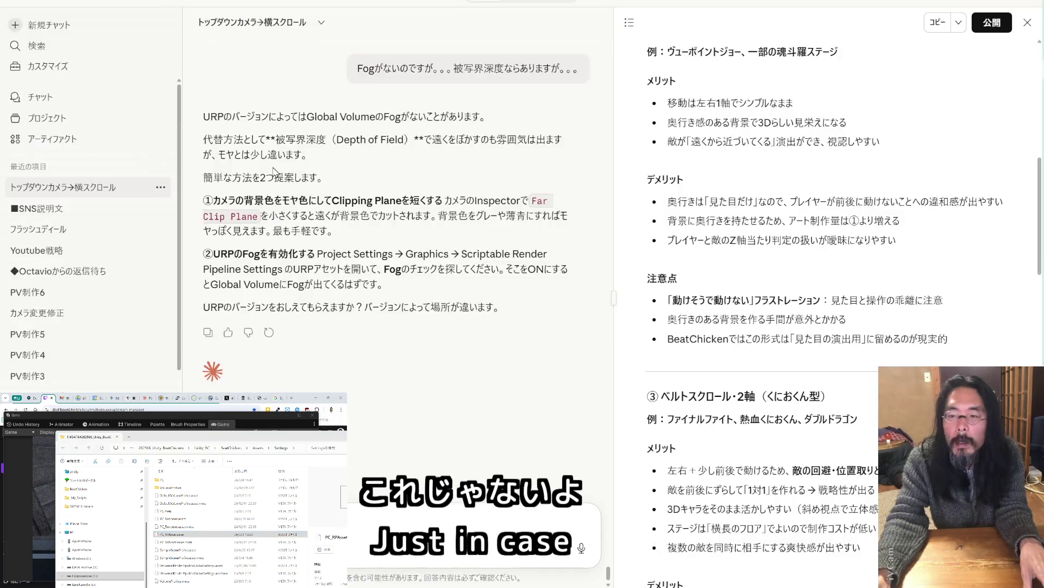
left_click_drag(0, 353, 377, 359)
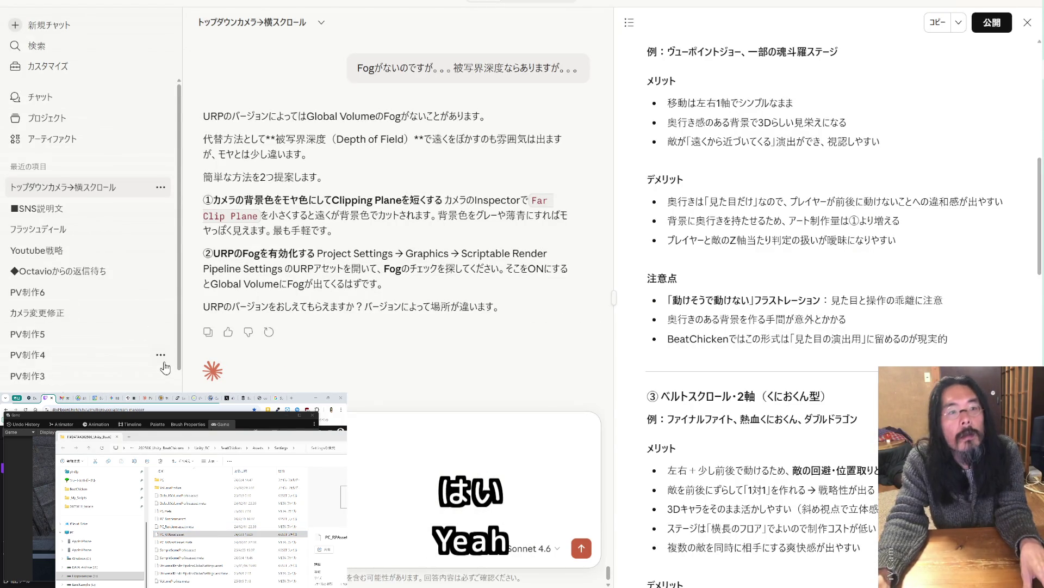
key("alt+Tab")
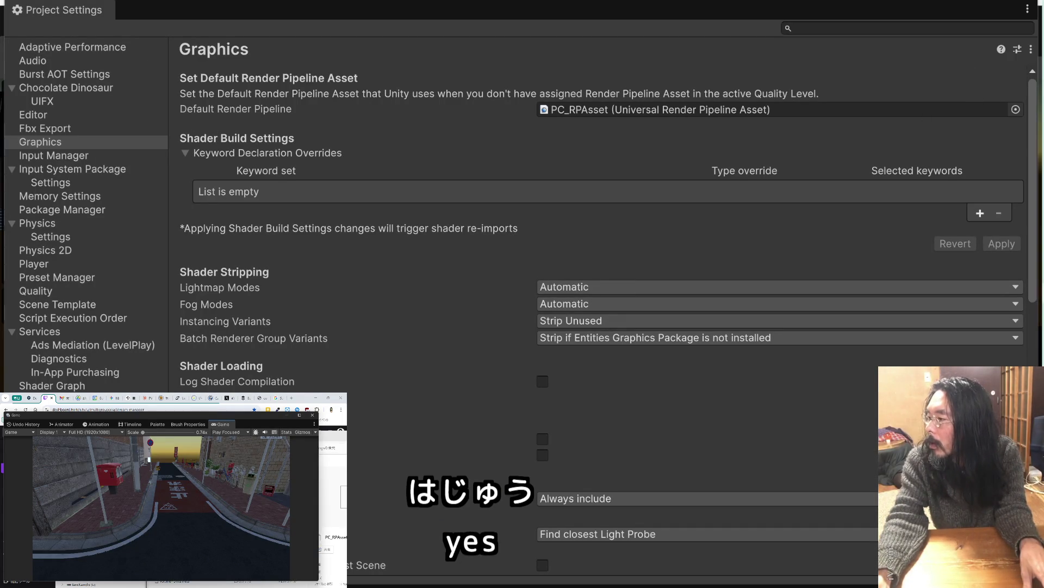
double_click(826, 11)
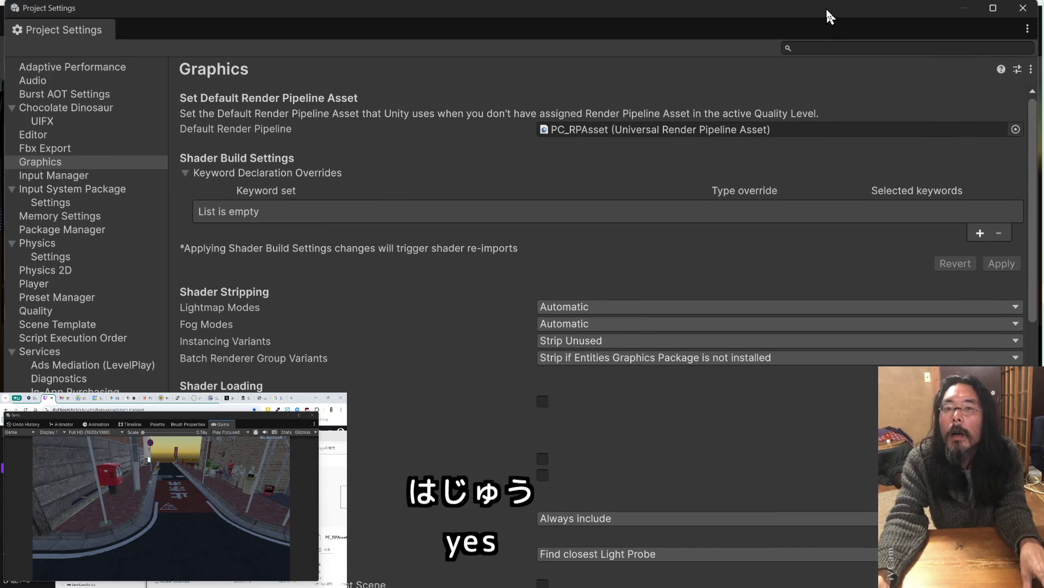
left_click_drag(825, 7, 826, 4)
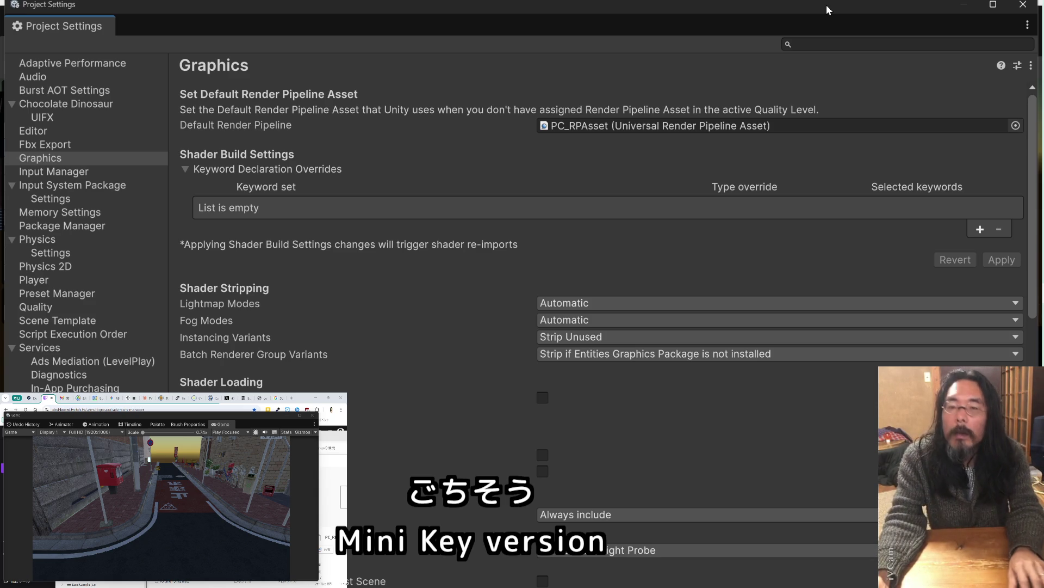
key("super+shift+s")
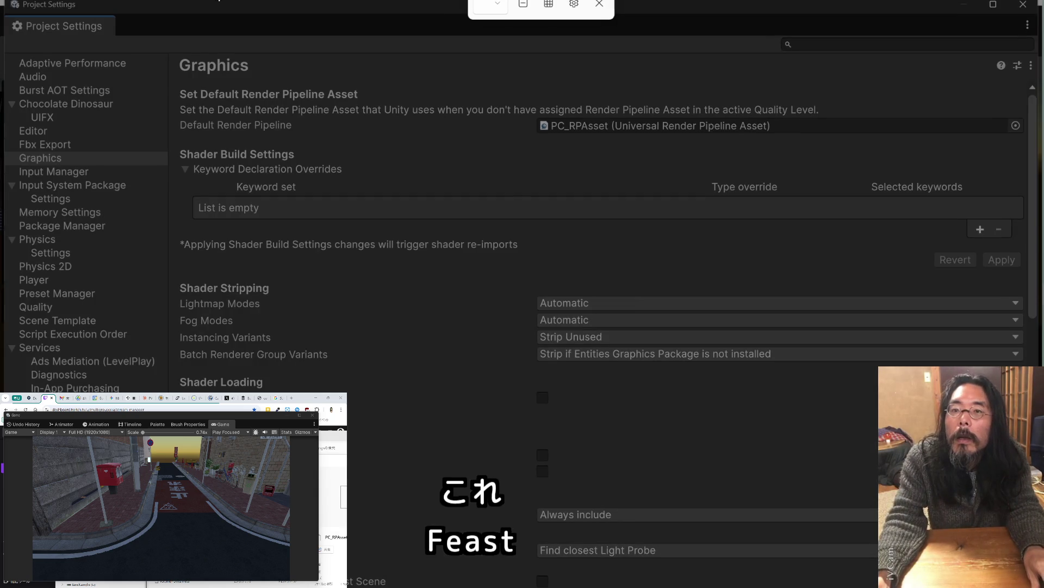
key("Escape")
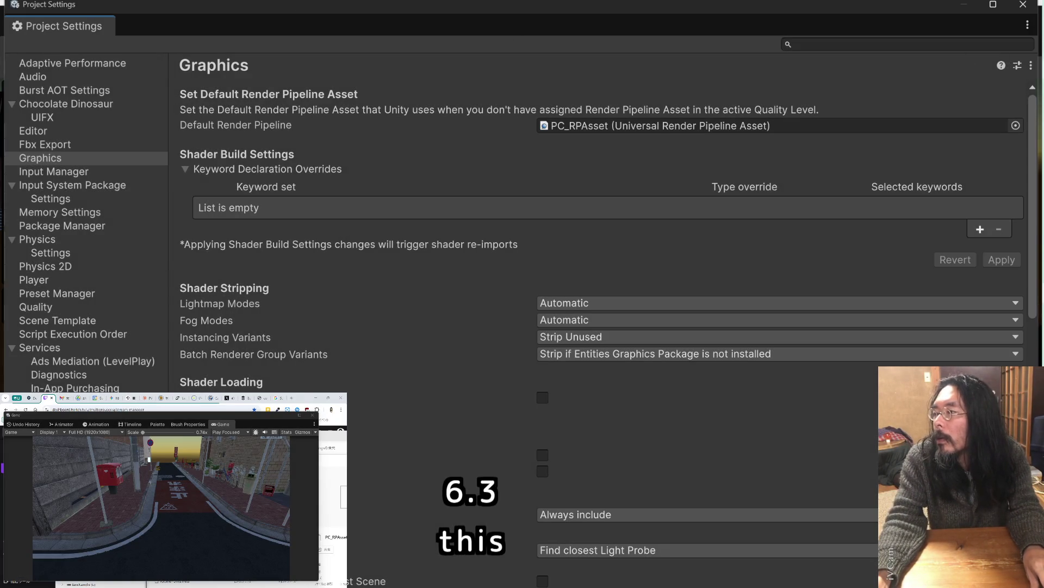
key("alt+Tab")
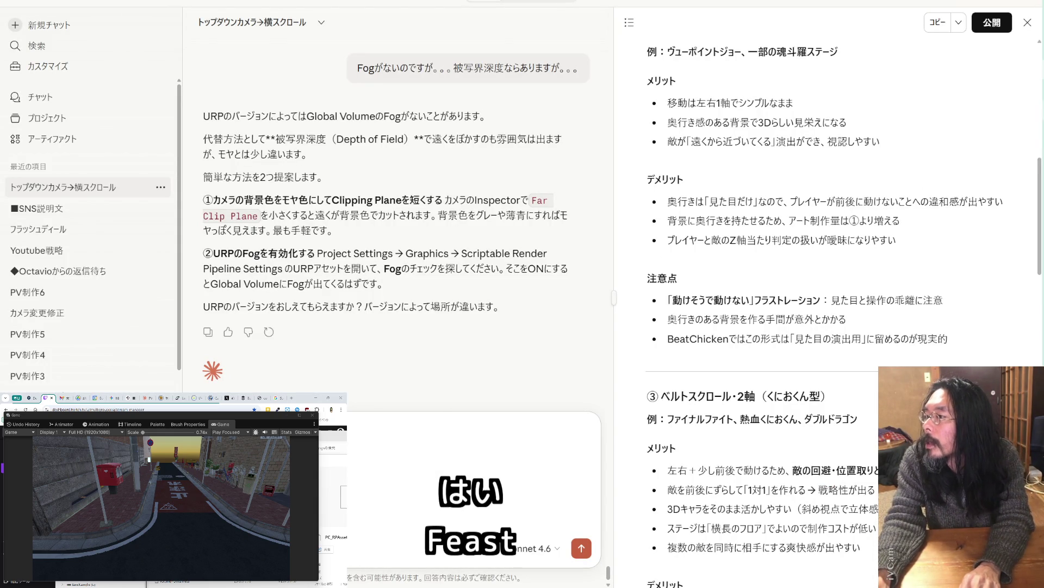
Send Claude the Unity 6.3 LTS (6000.3.9f1) version with PC_RPAsset.asset, then return to Graphics settings
key("alt+Tab")
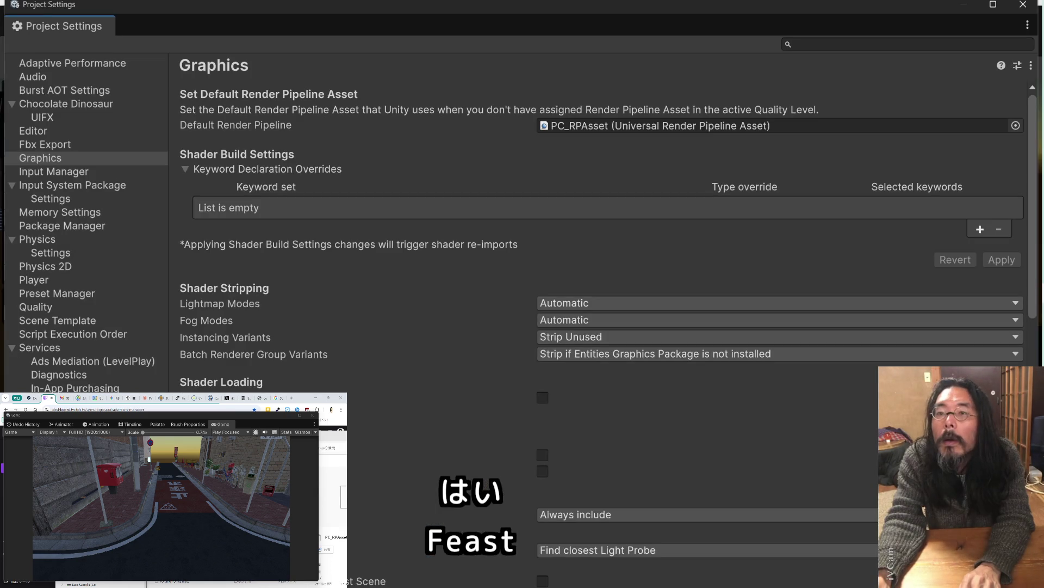
key("alt+Tab")
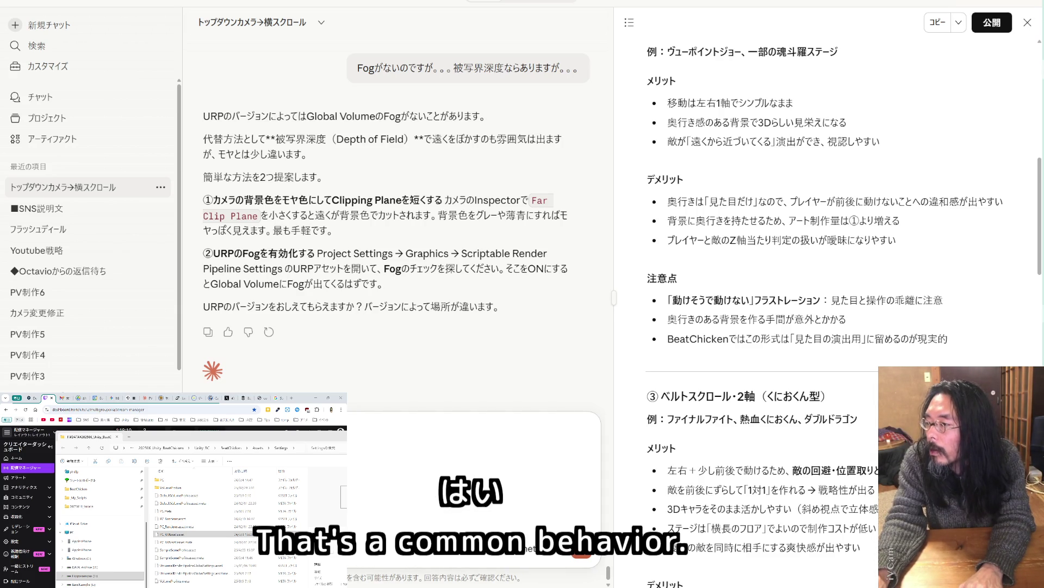
key("alt+Tab")
key("alt+Tab")
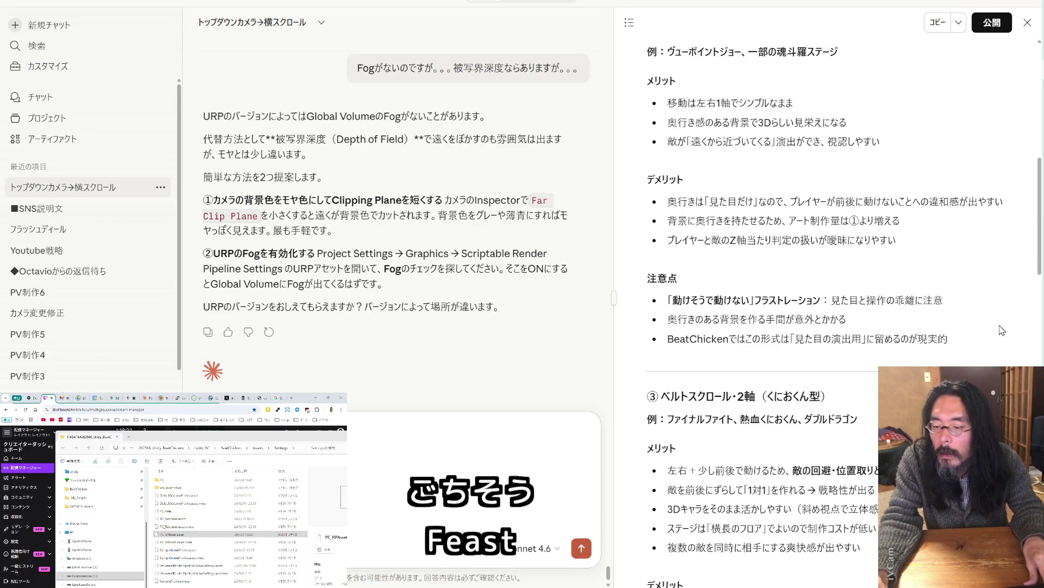
key("alt+Tab")
key("alt+Tab")
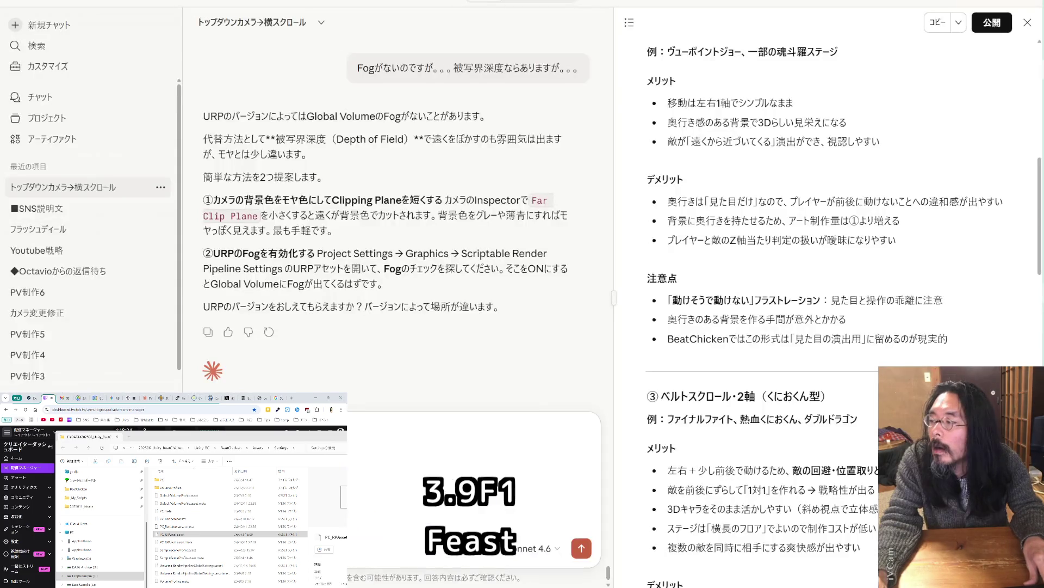
key("alt+Tab")
key("alt+Tab")
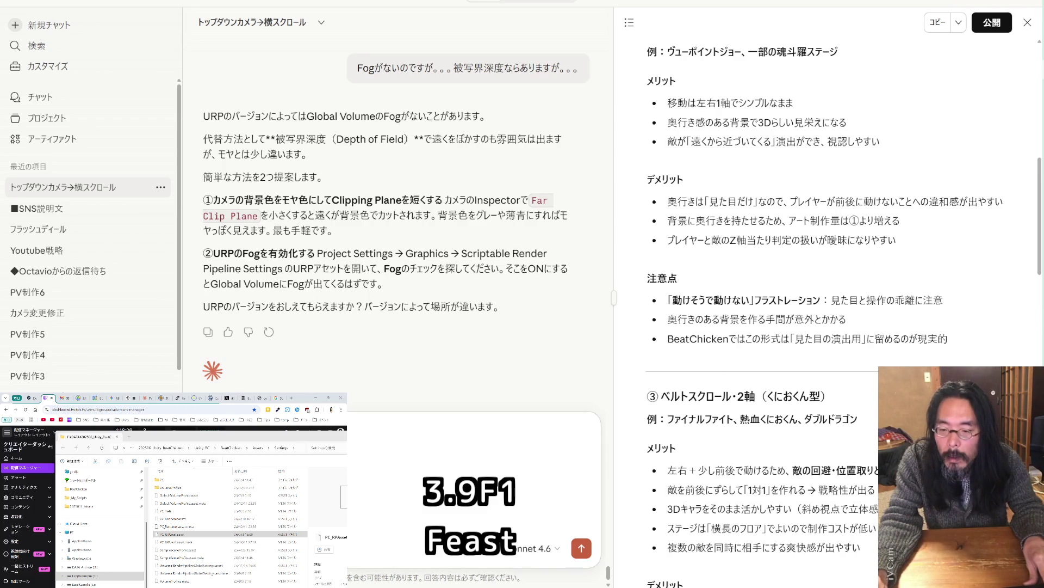
key("Return")
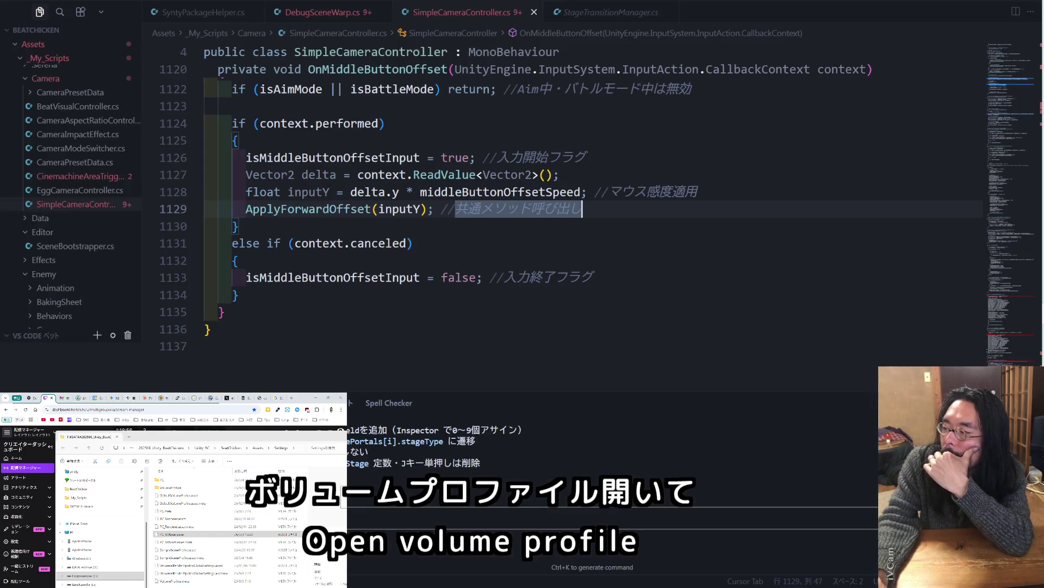
key("alt+Tab")
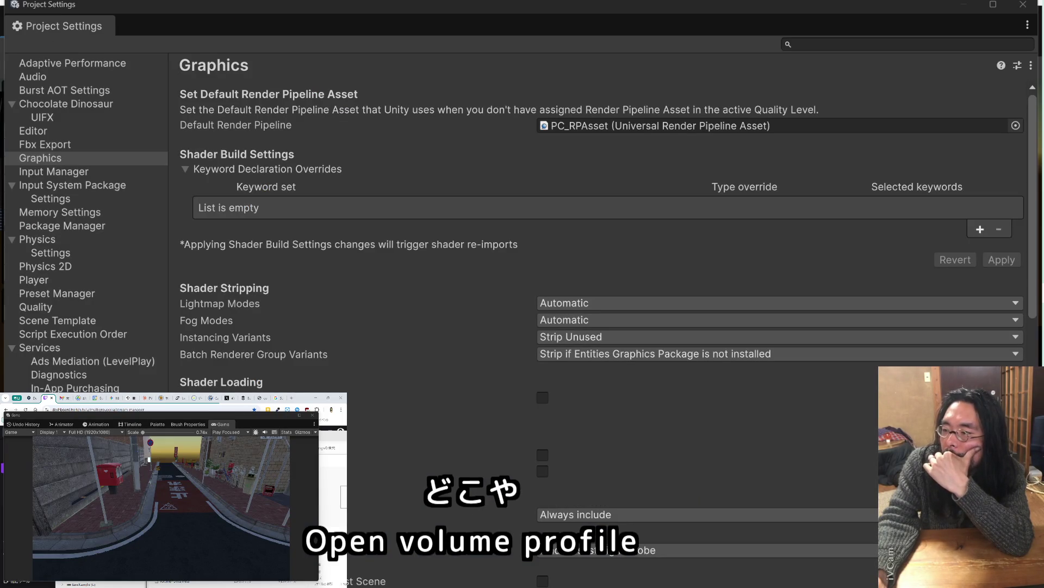
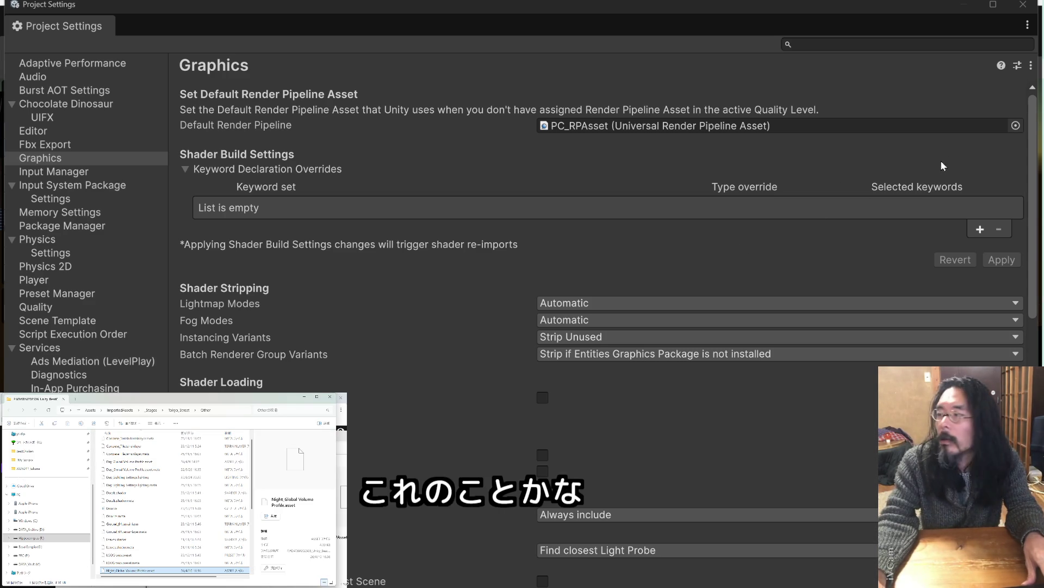
Glance at the Claude chat, then close and reopen Unity's Project Settings
key("alt+Tab")
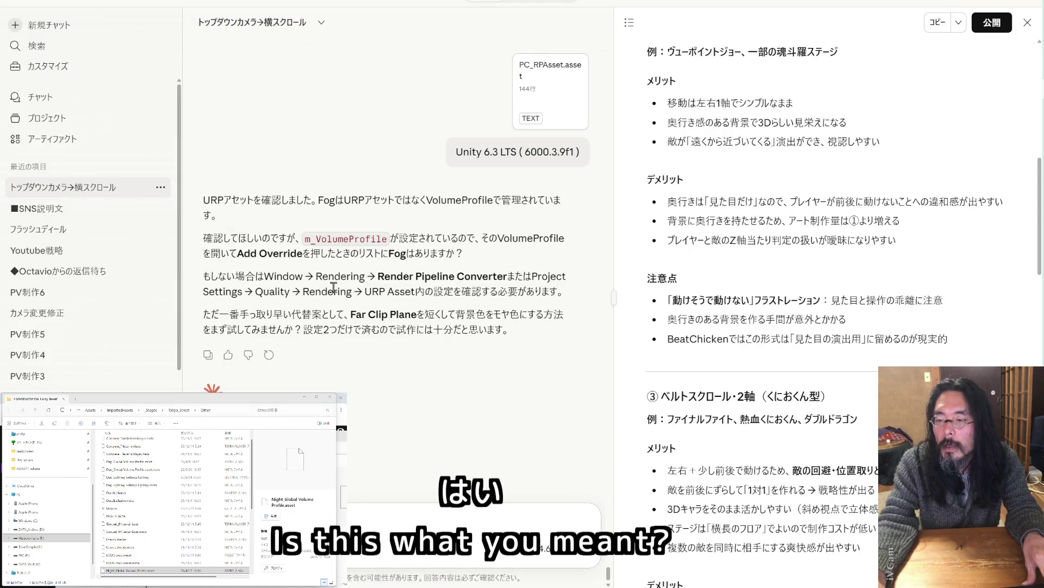
key("alt+Tab")
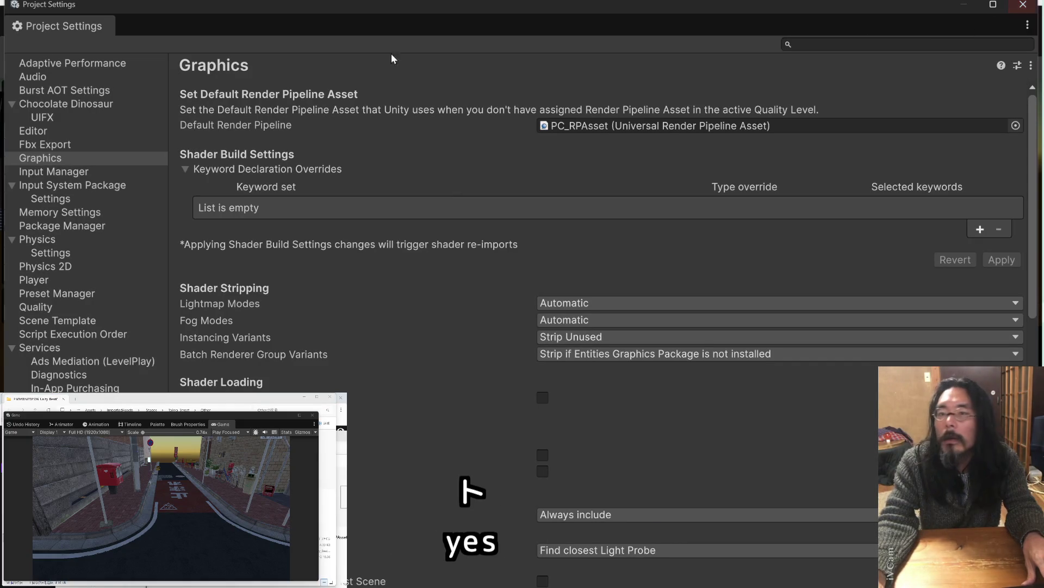
left_click(1024, 4)
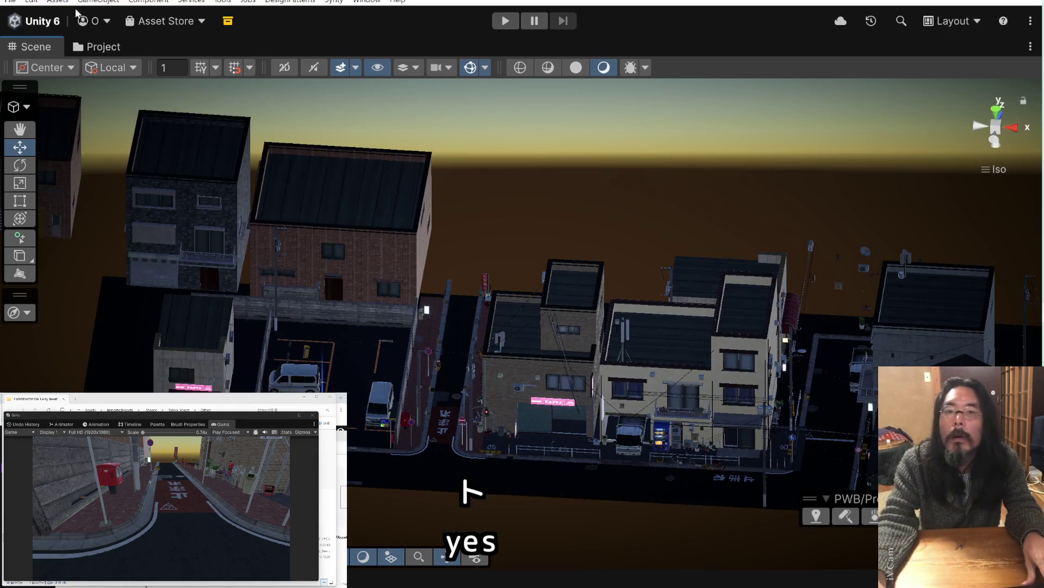
mouse_move(31, 2)
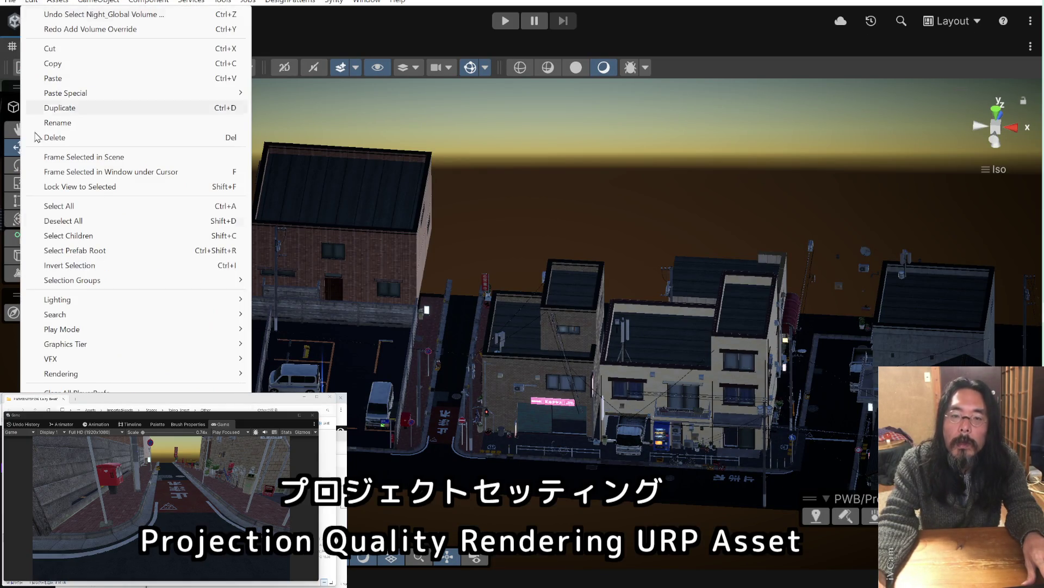
left_click(76, 407)
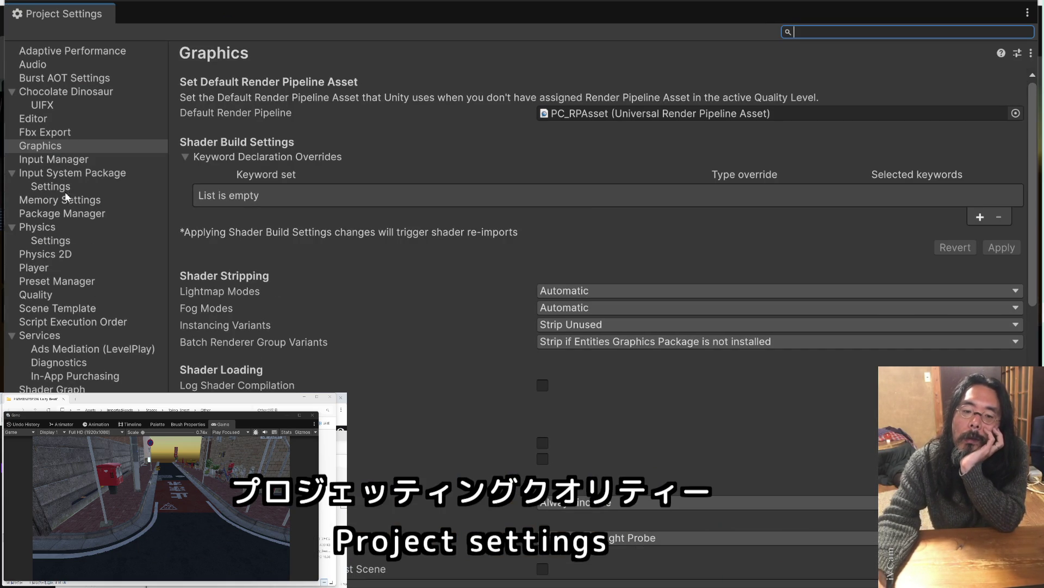
Review the Quality page and inspect the PC level's Render Pipeline Asset
left_click(51, 295)
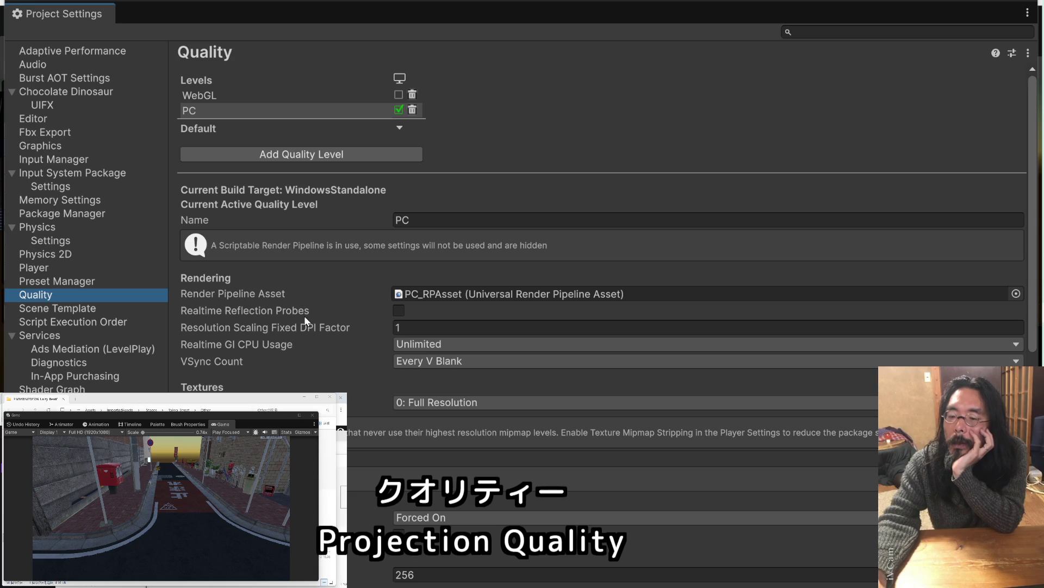
mouse_move(304, 315)
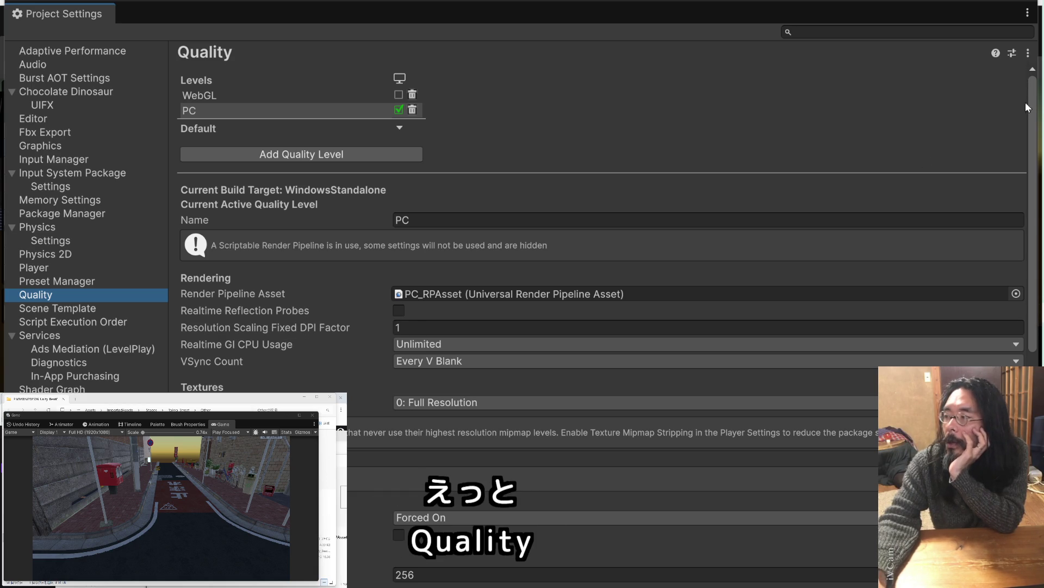
key("alt+Tab")
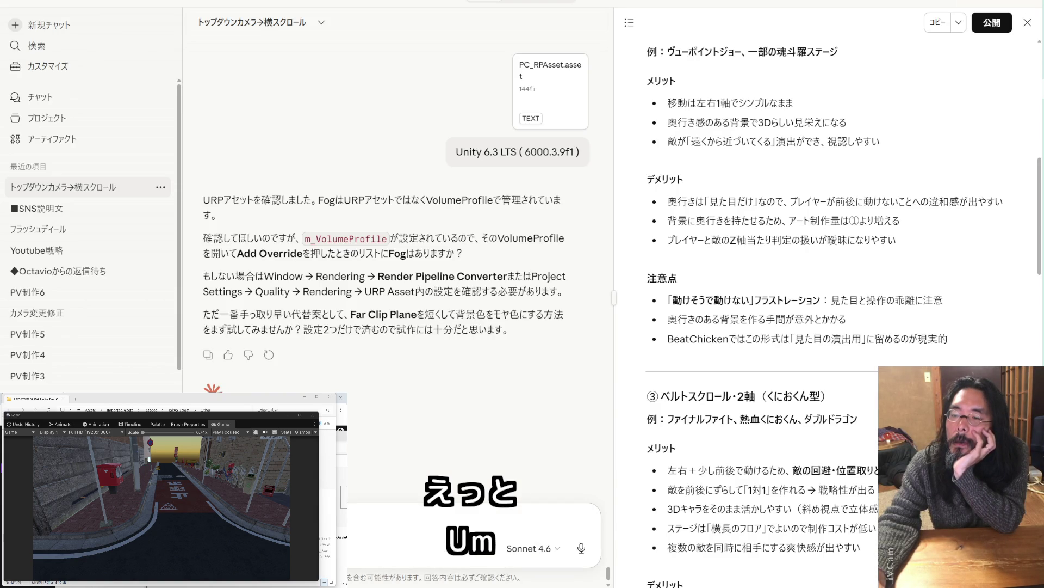
key("alt+Tab")
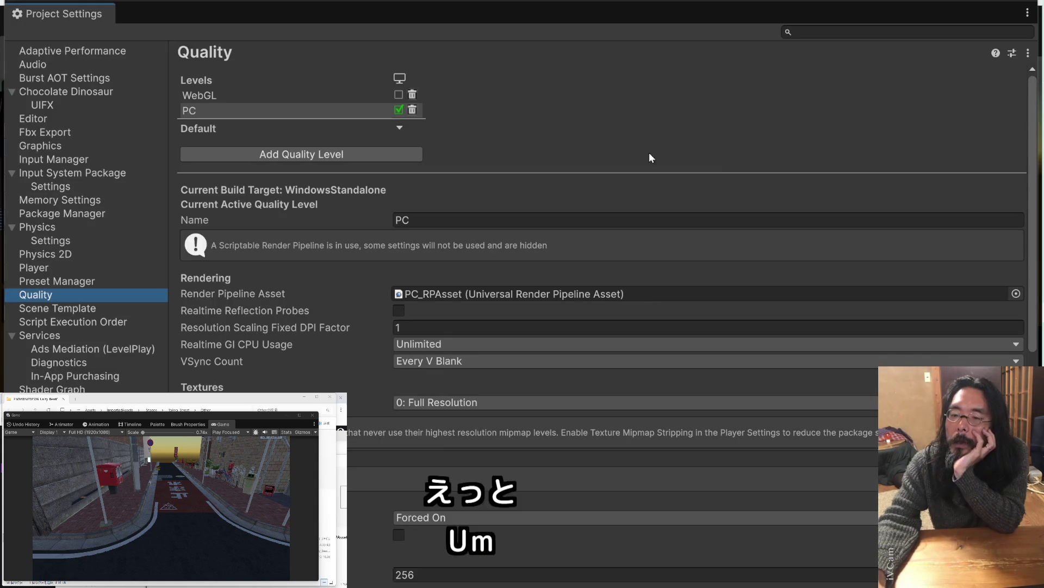
scroll(294, 337, "down", 5)
scroll(294, 339, "down", 1)
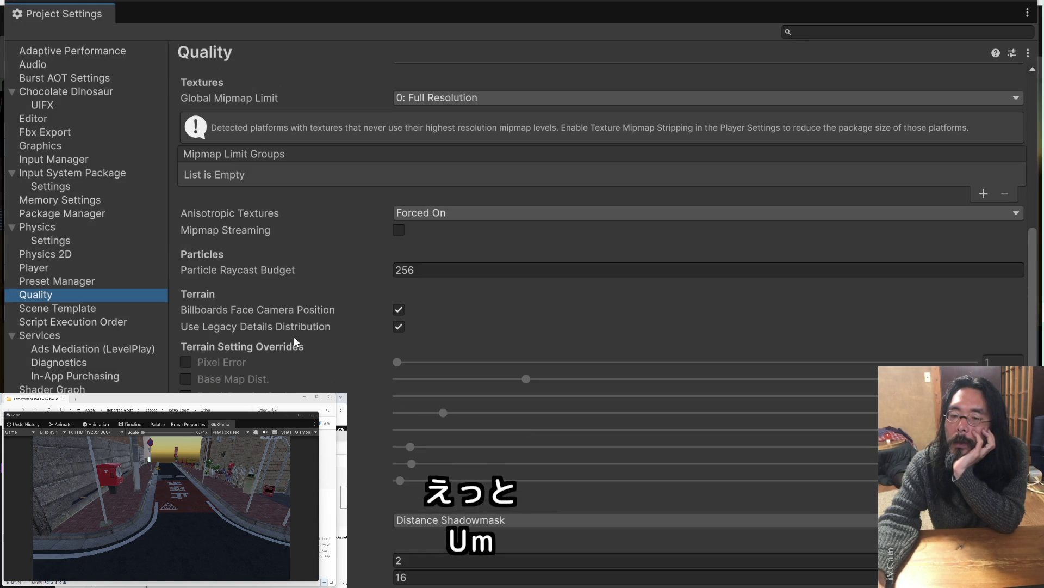
scroll(294, 339, "down", 3)
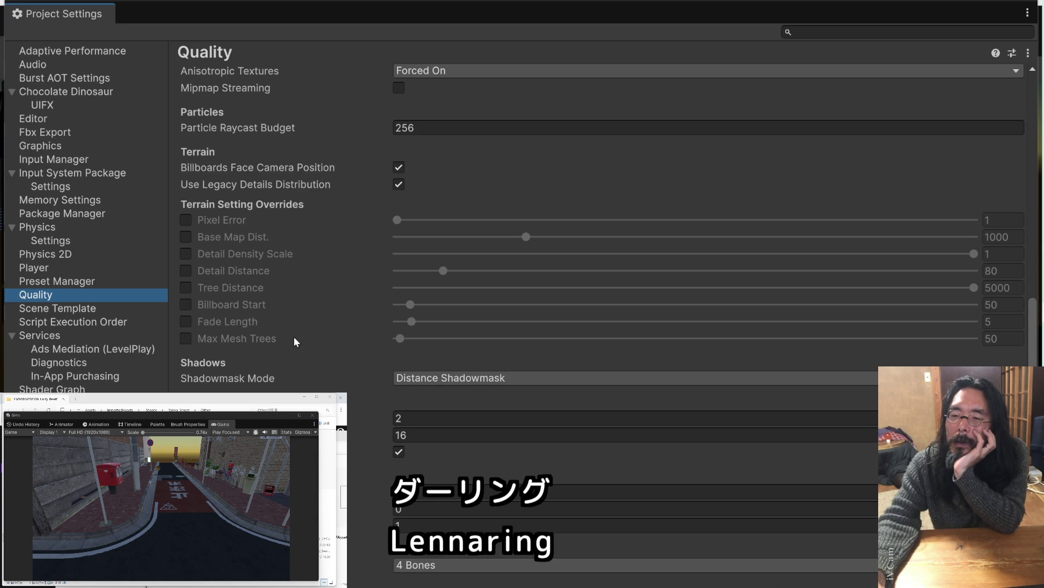
scroll(294, 339, "up", 2)
scroll(294, 338, "up", 4)
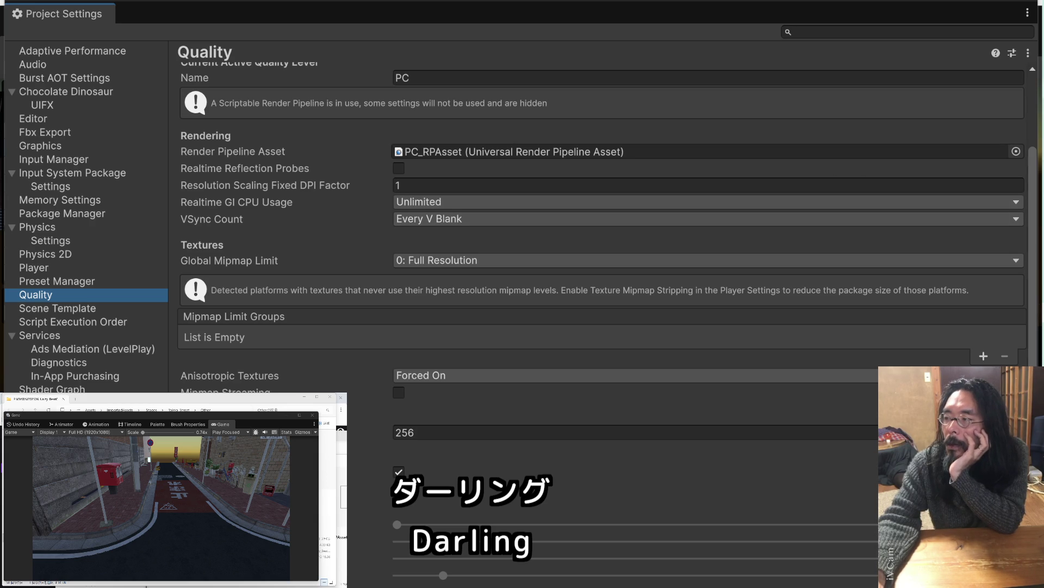
key("alt+Tab")
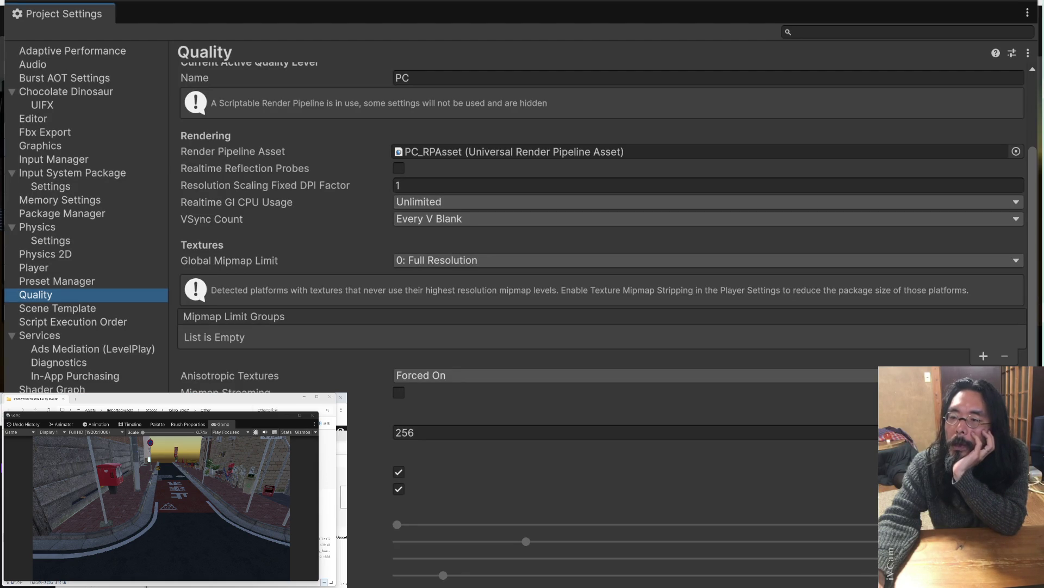
left_click(479, 155)
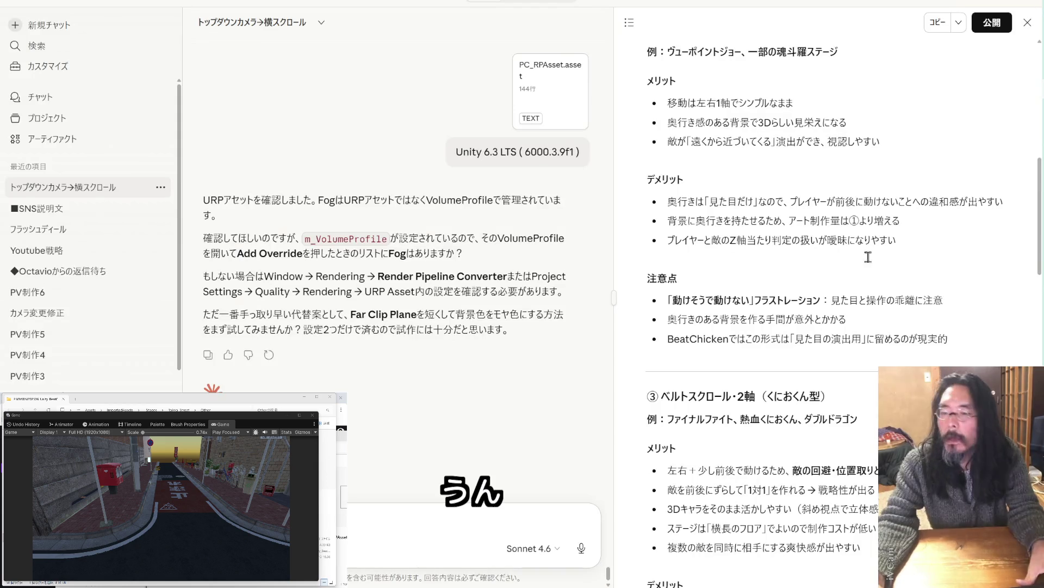
Reply in Japanese that Fog isn't there, asking about the Asset内の設定 (URP Asset settings)
type("ありません")
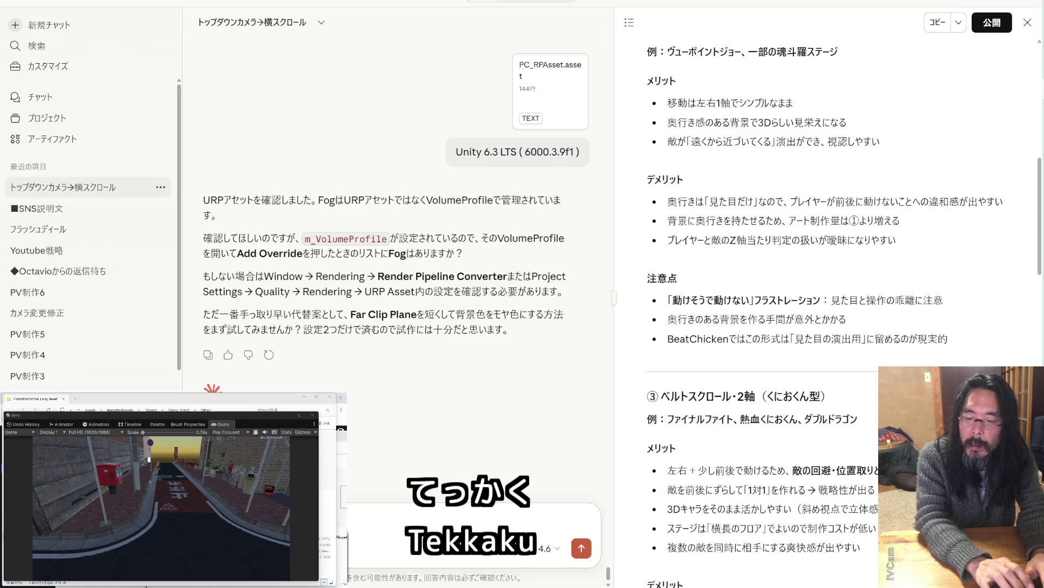
key("ctrl+v")
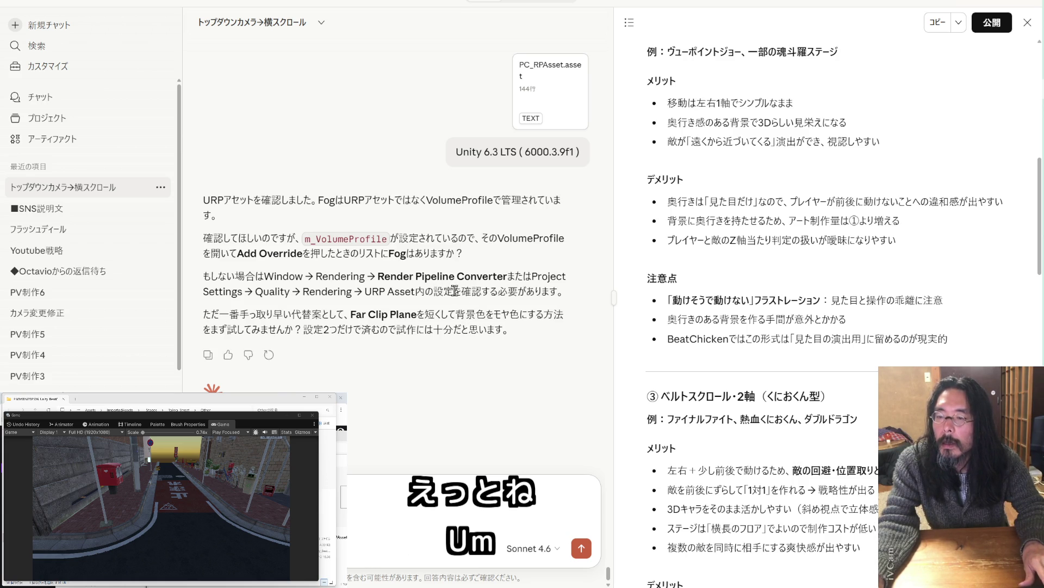
left_click_drag(454, 291, 387, 291)
left_click(393, 507)
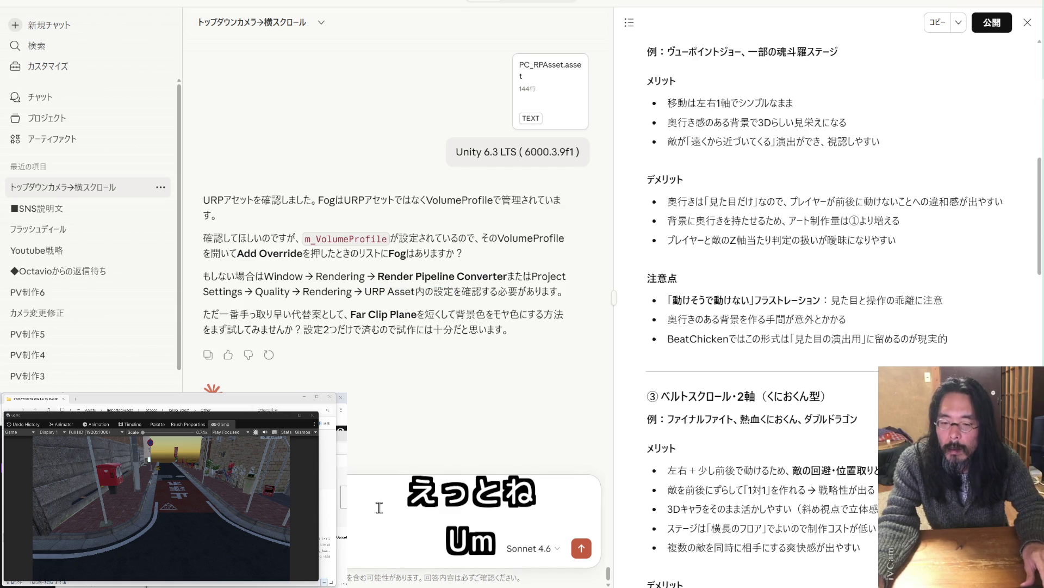
key("Zenkaku_Hankaku")
type("も")
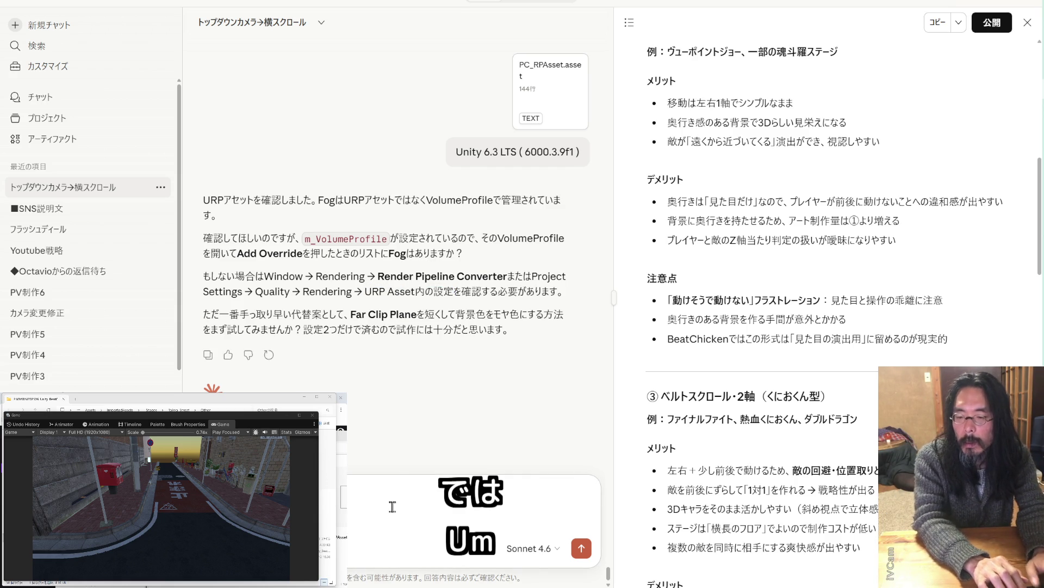
type("のですよね")
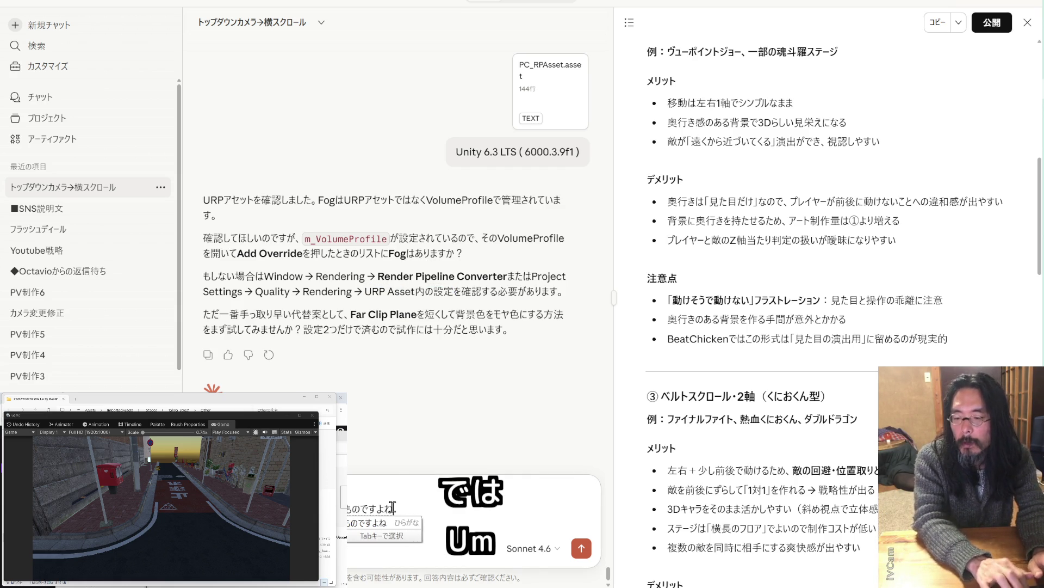
key("Return")
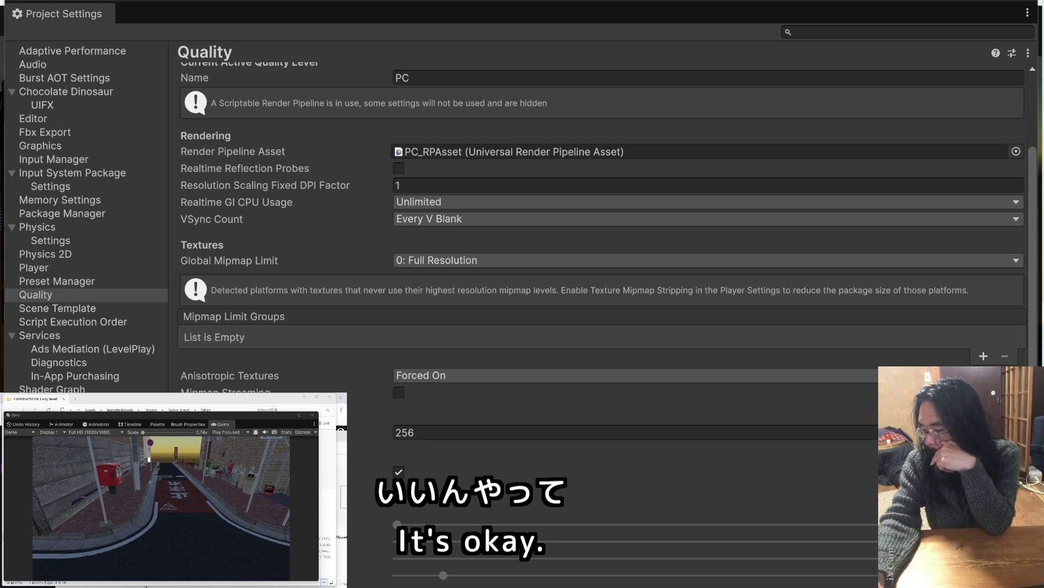
Capture two screenshots of the Quality settings for the Claude chat
key("super+shift+s")
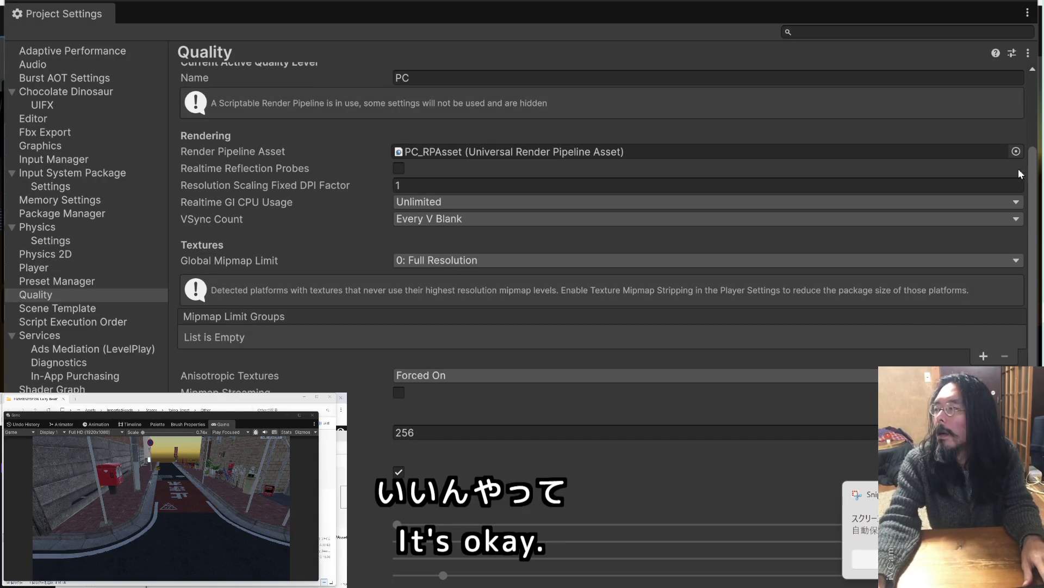
key("alt+Tab")
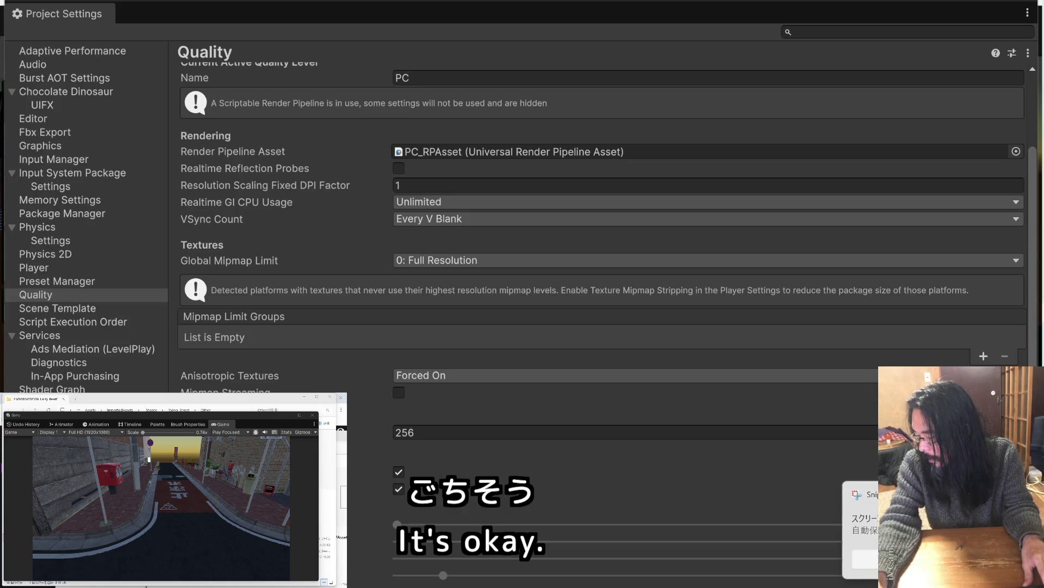
key("alt+Tab")
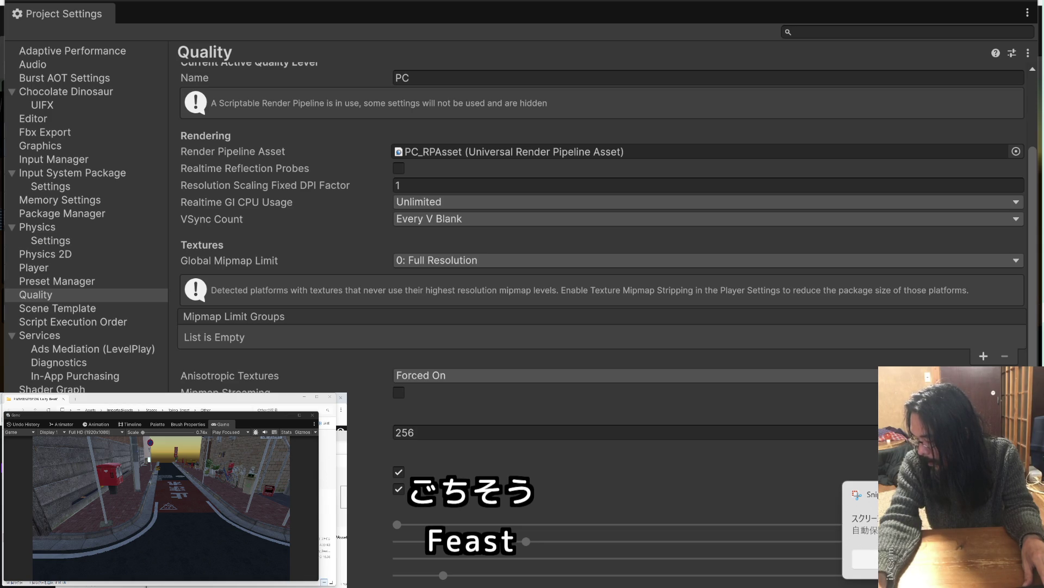
key("super+shift+s")
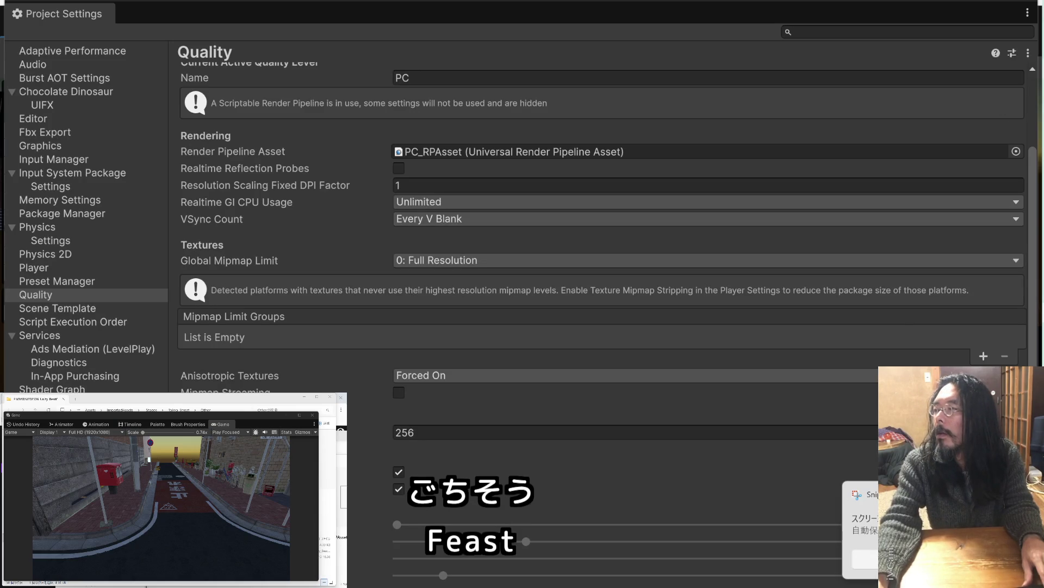
key("alt+Tab")
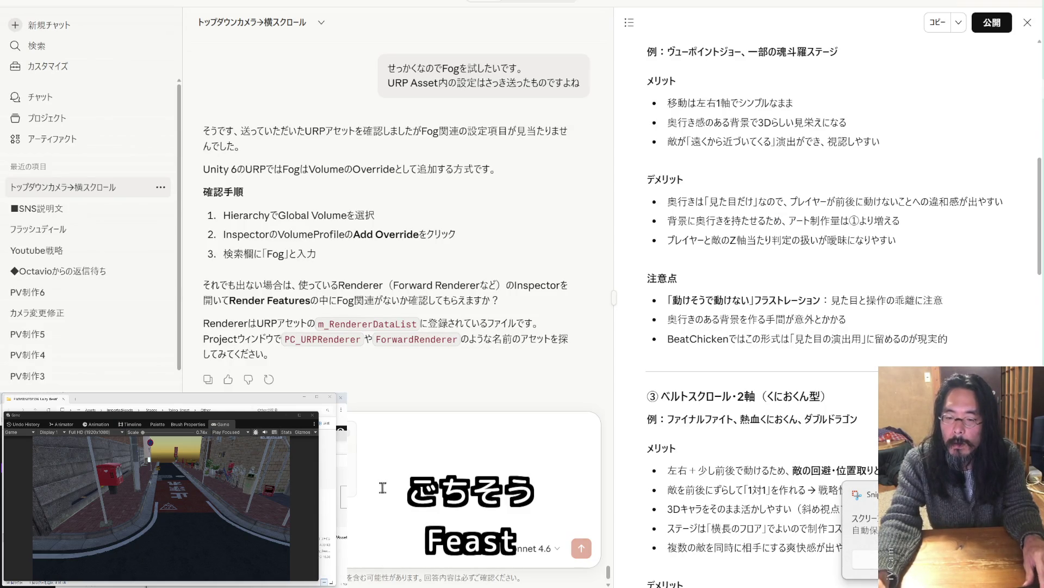
Send the two screenshots showing Fog is missing from the list, then return to Unity
key("ctrl+v")
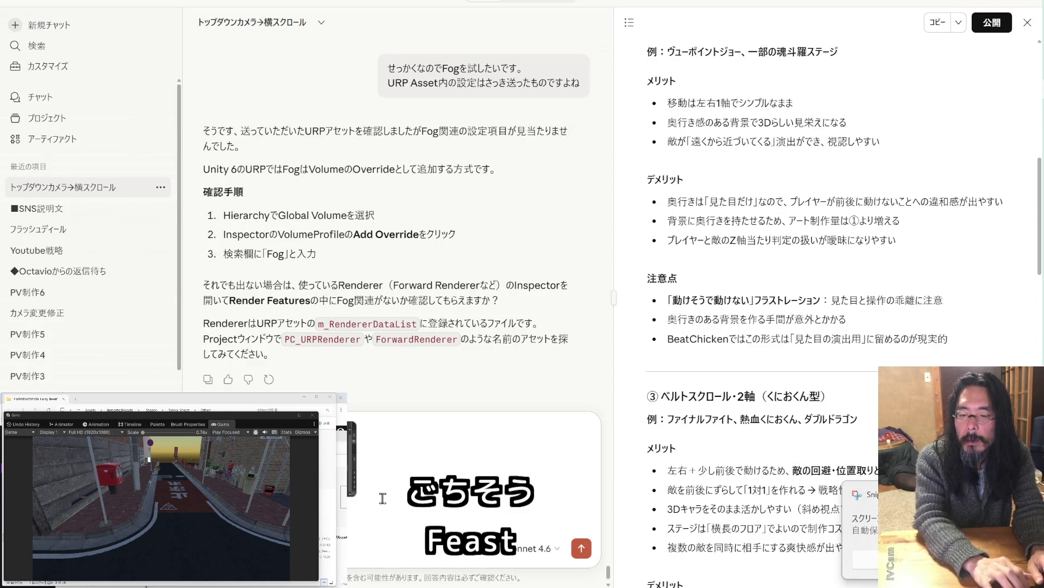
key("Return")
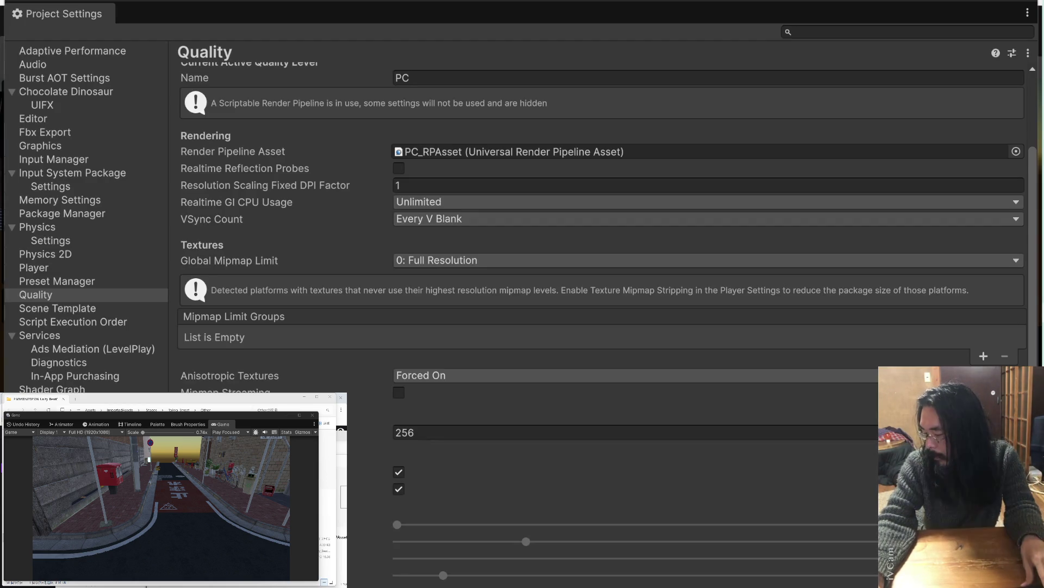
key("alt+Tab")
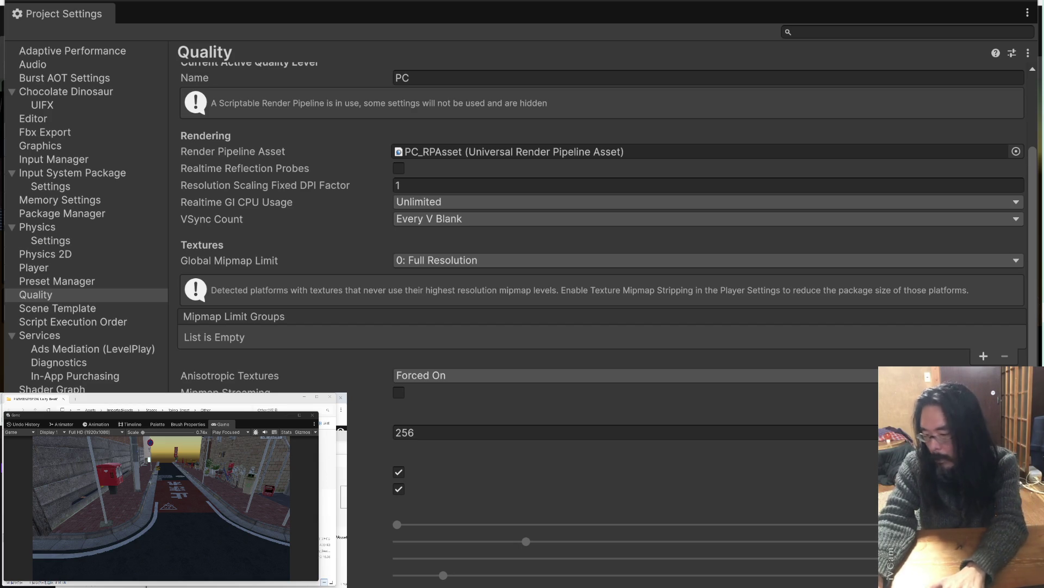
Snip the other settings category and paste the image into the Claude chat
key("super+shift+s")
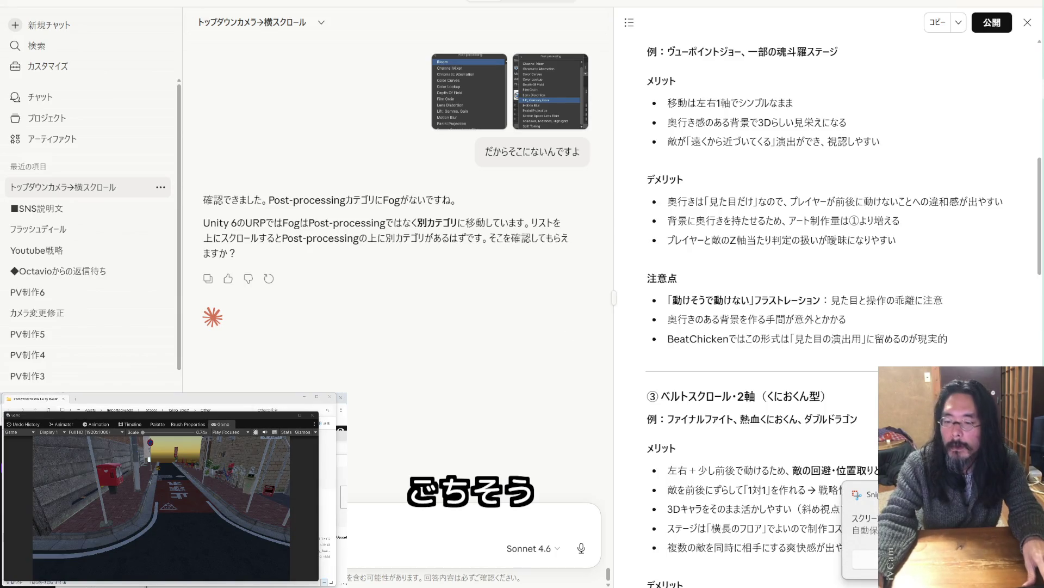
key("ctrl+v")
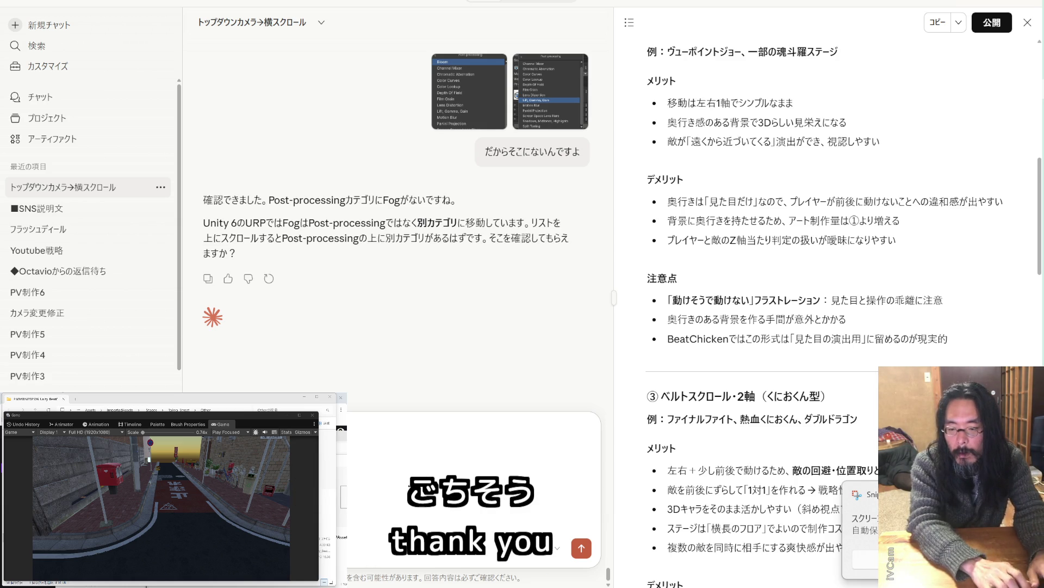
Send the screenshot of the separate category and start the next reply
key("Return")
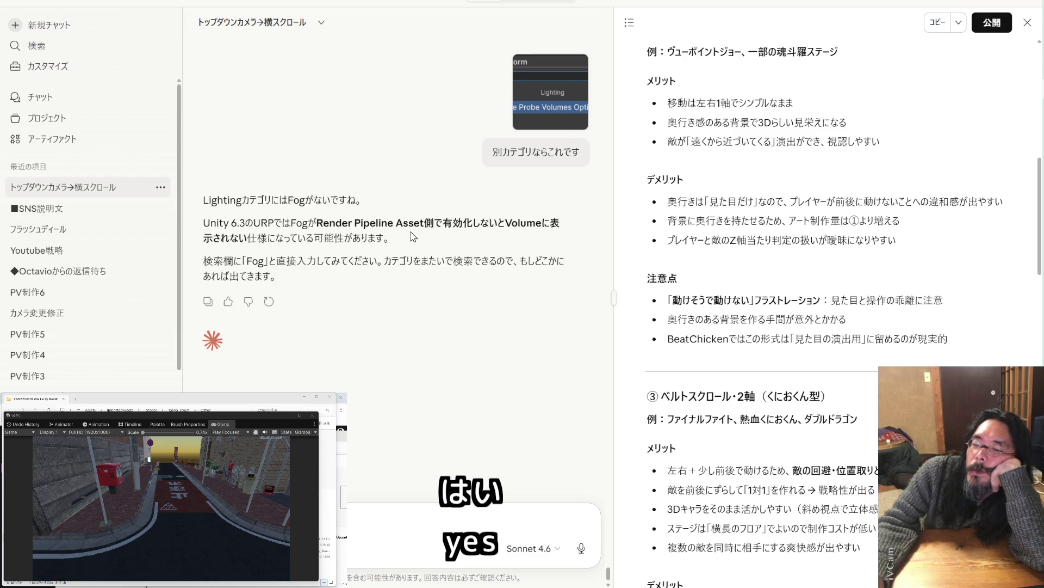
type("は")
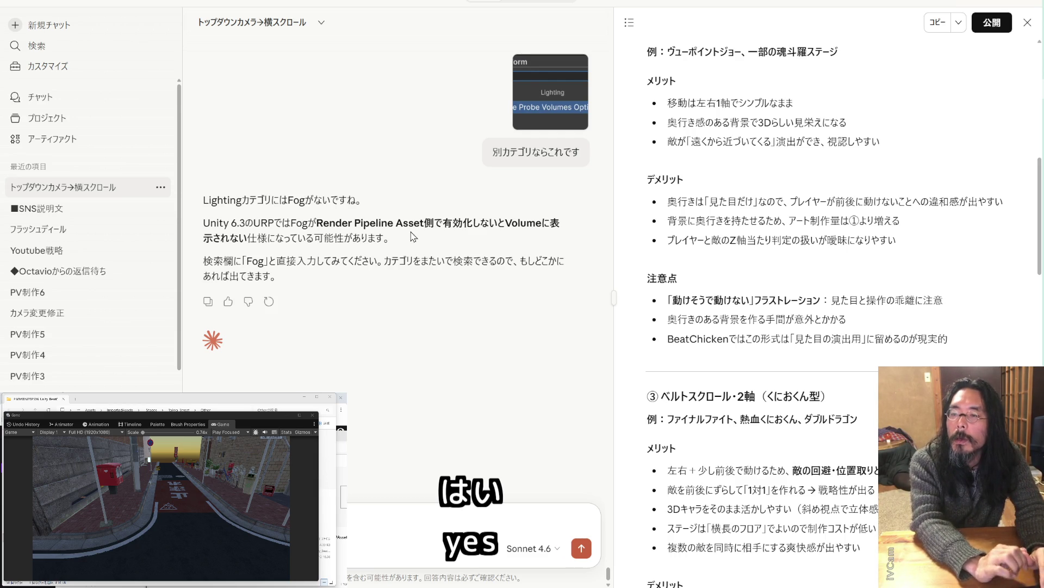
Send the reply that searching for Fog was already tried
key("Return")
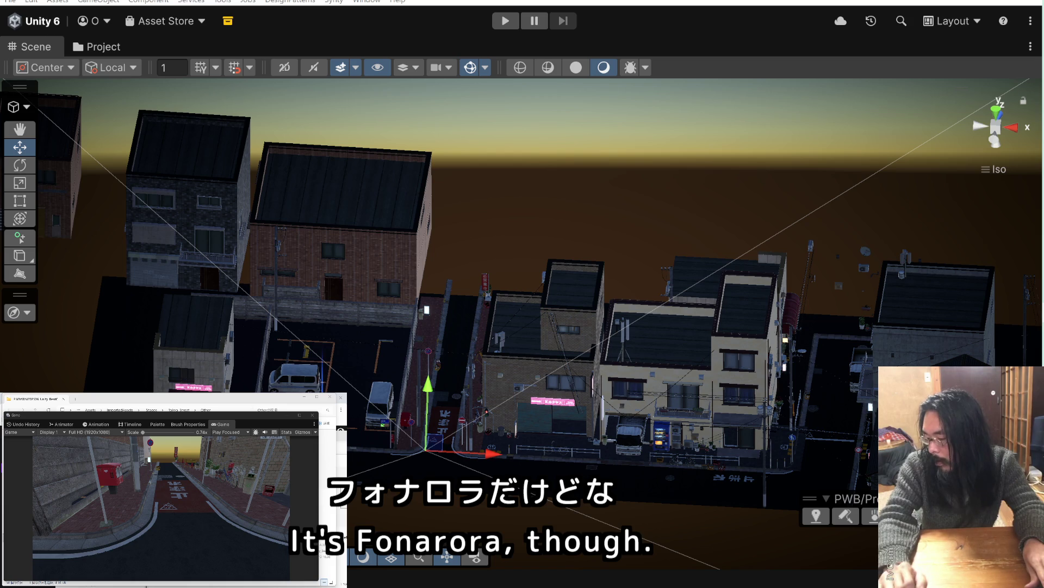
Zoom out and orbit to the city's far side so the whole street row shows
scroll(517, 368, "down", 2)
scroll(515, 370, "down", 2)
mouse_move(515, 370)
left_mouse_down()
mouse_move(786, 341)
mouse_move(849, 299)
mouse_move(851, 235)
mouse_move(805, 262)
mouse_move(383, 389)
left_mouse_up()
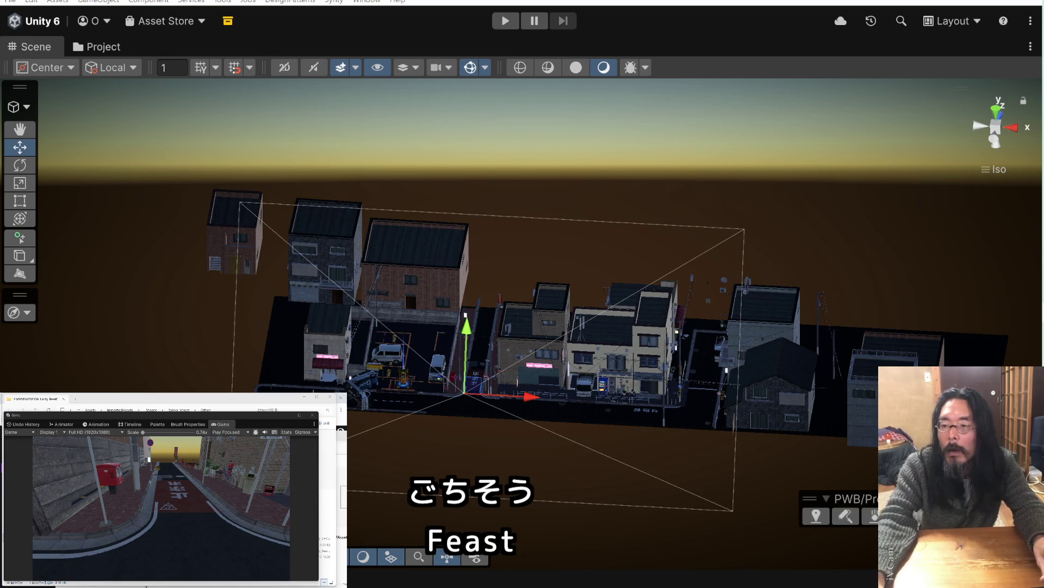
mouse_move(558, 365)
left_mouse_down()
mouse_move(653, 321)
mouse_move(784, 239)
mouse_move(777, 229)
mouse_move(720, 293)
left_mouse_up()
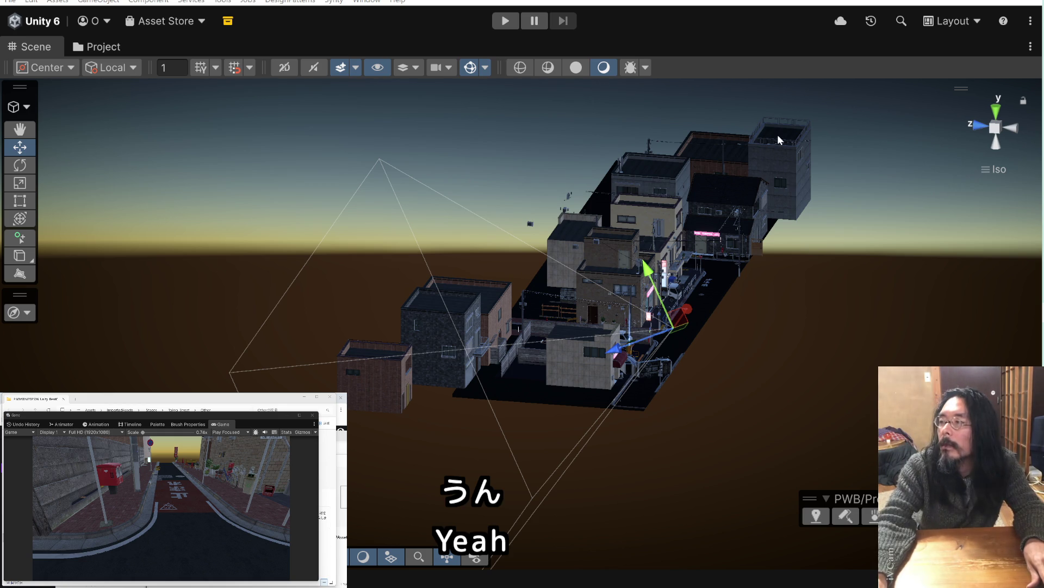
mouse_move(1039, 157)
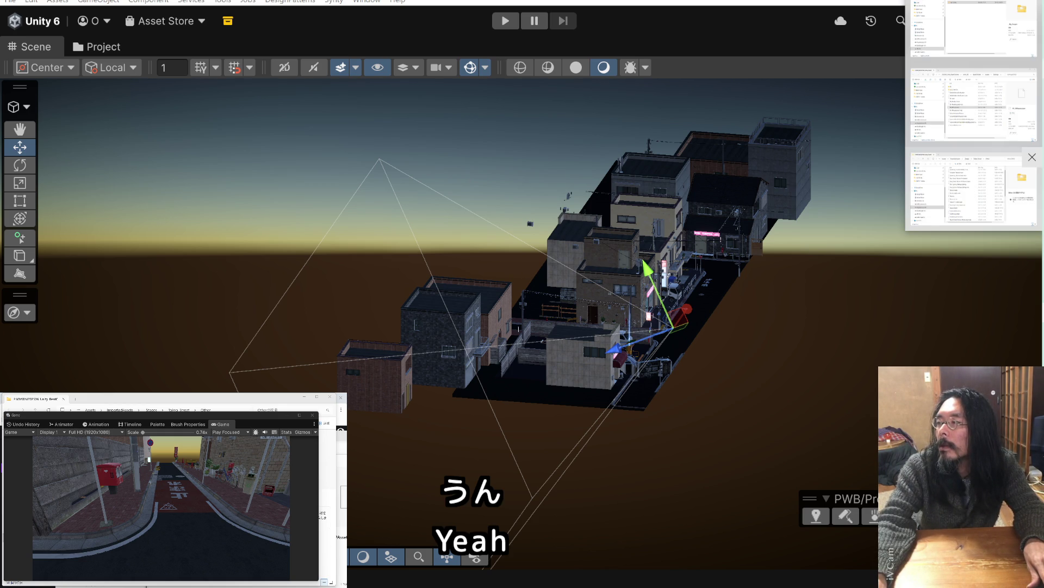
key("alt+Tab")
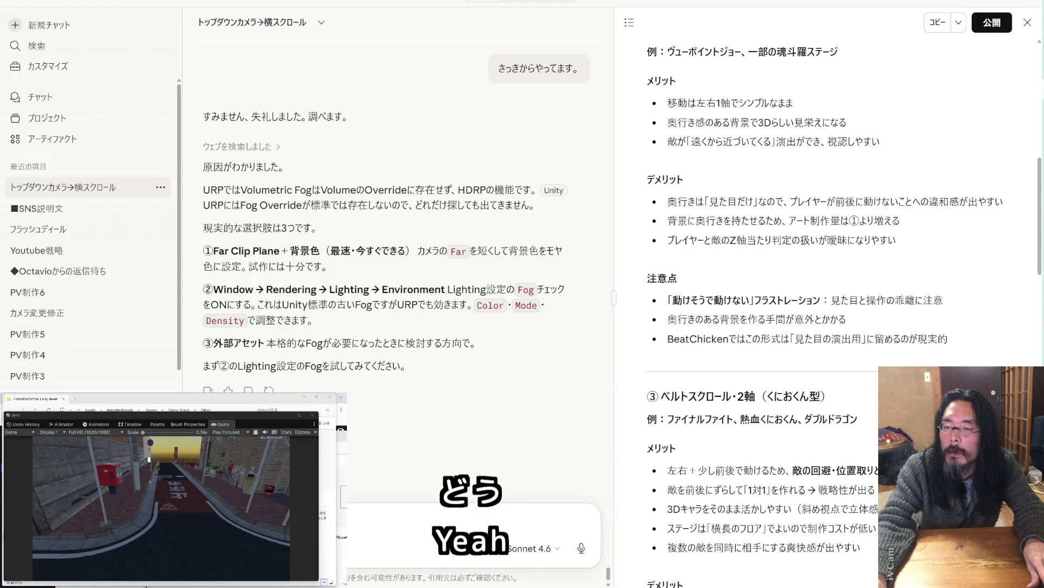
key("alt+Tab")
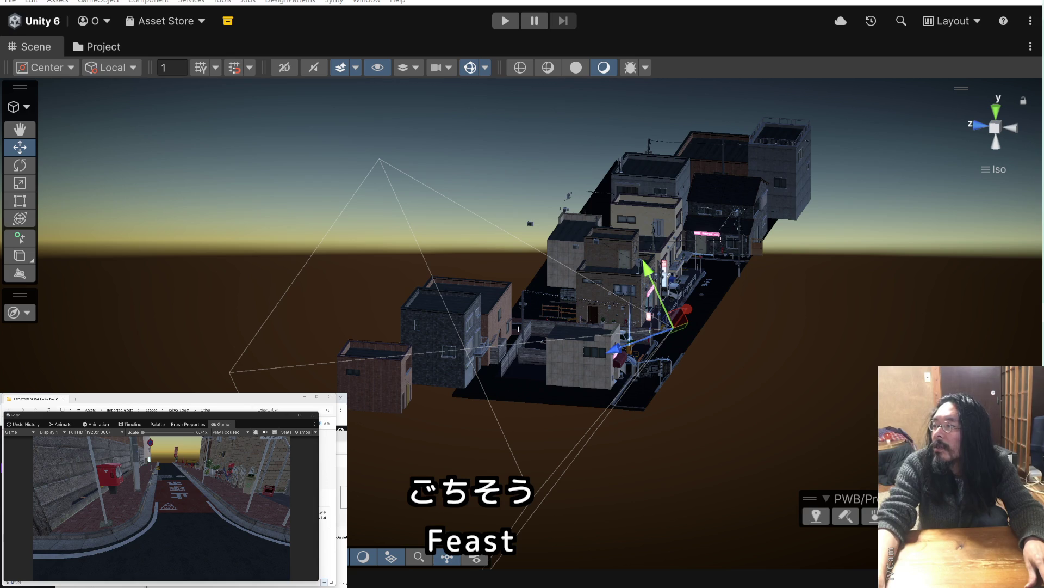
Bring up Chrome from the taskbar with a new Google tab
mouse_move(1032, 68)
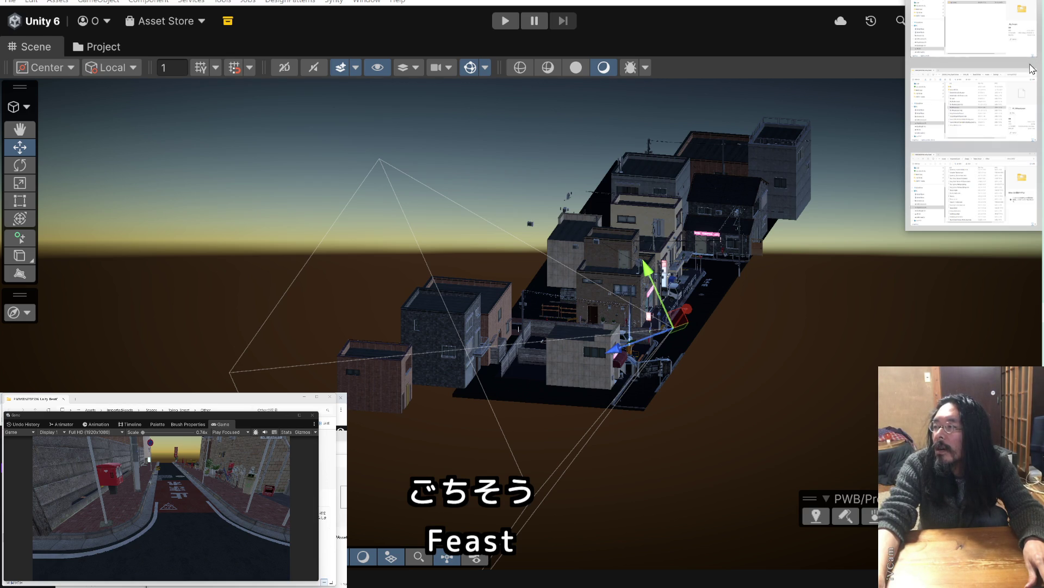
mouse_move(1032, 30)
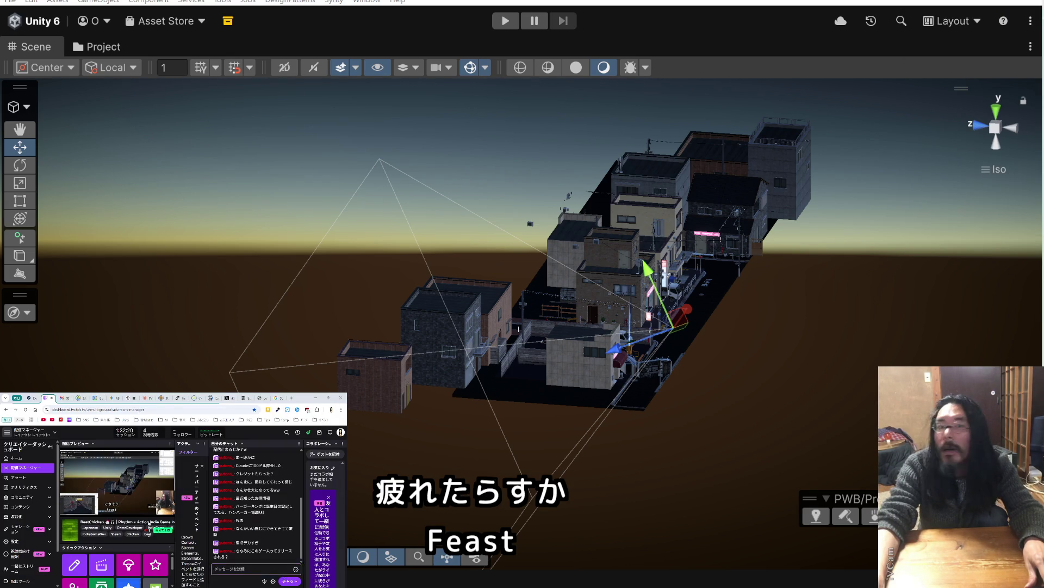
left_click(292, 398)
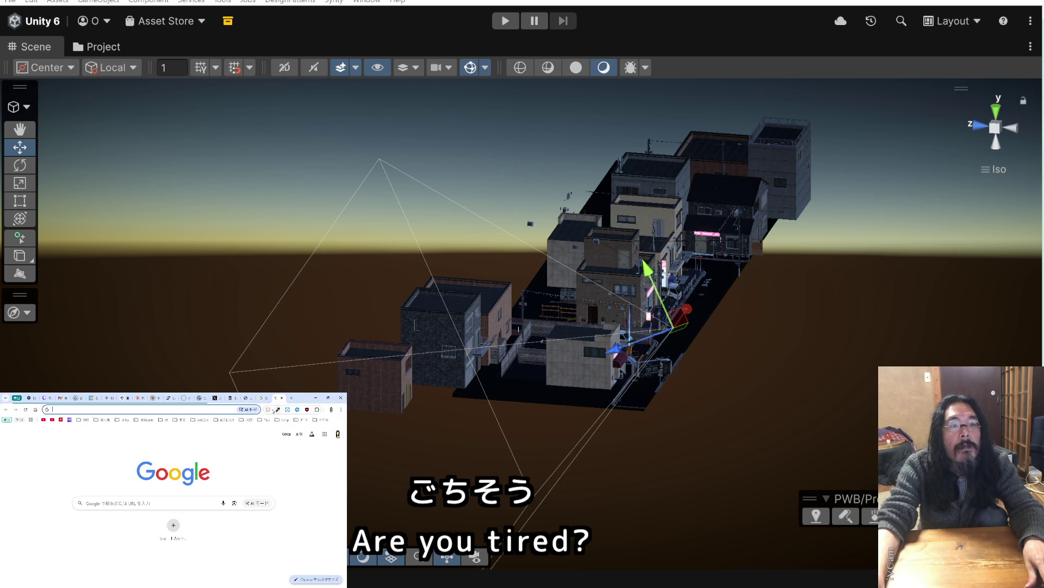
Maximize Chrome and open the Unity Asset Store's saved asset collections via a bookmark
key("super+shift+Left")
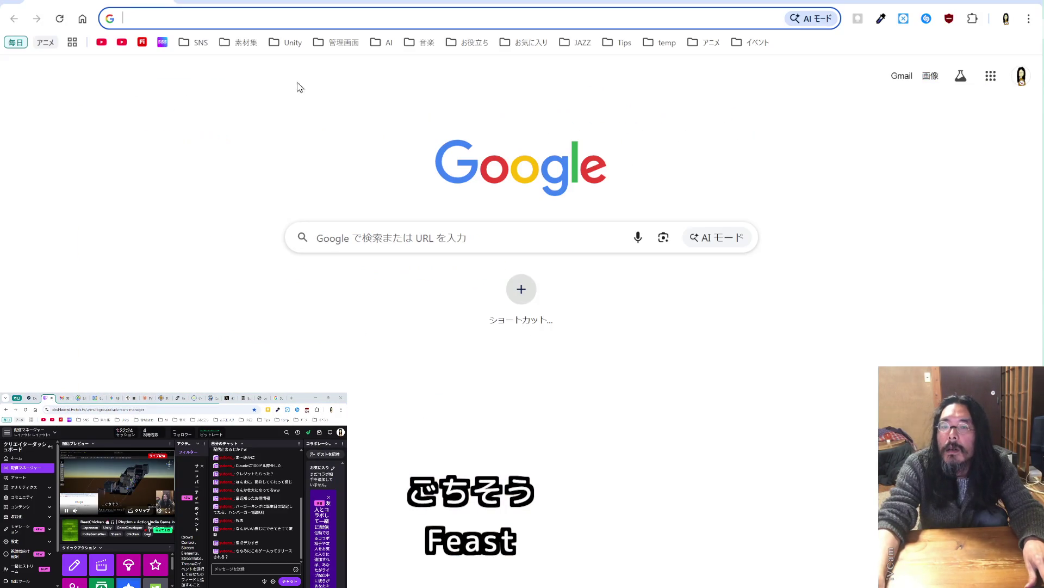
left_click(234, 44)
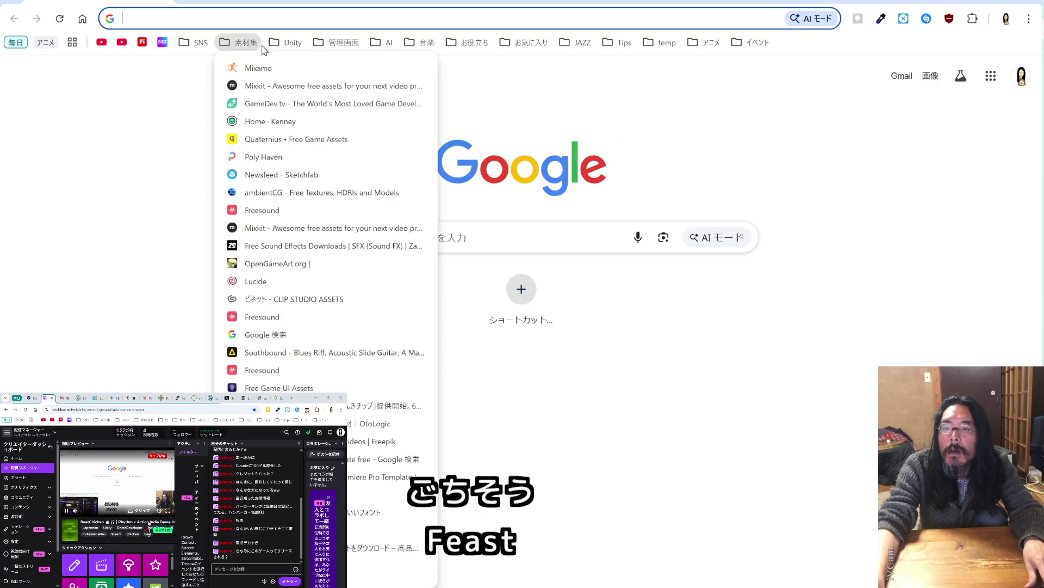
left_click(307, 265)
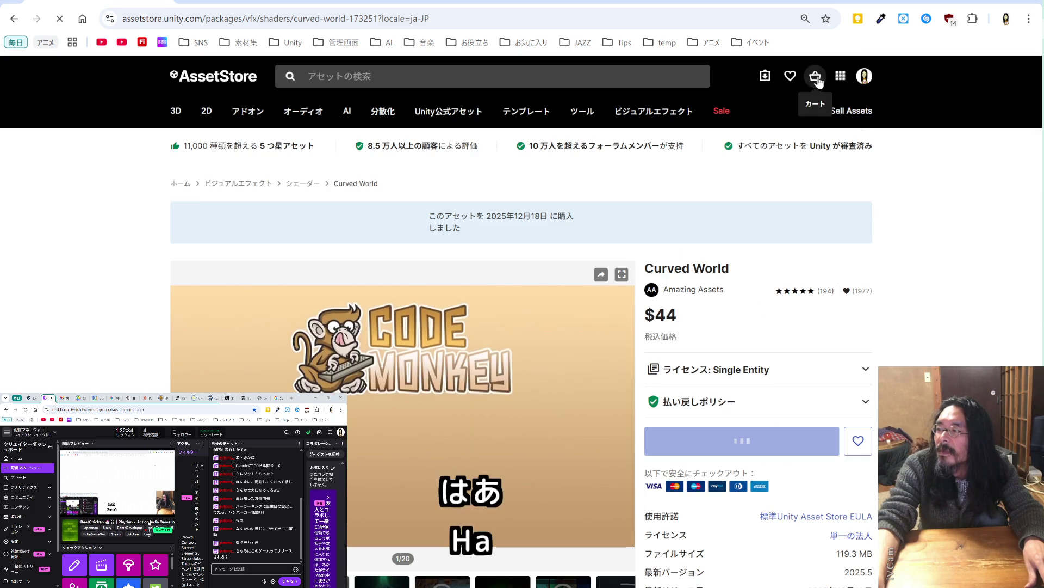
left_click(791, 76)
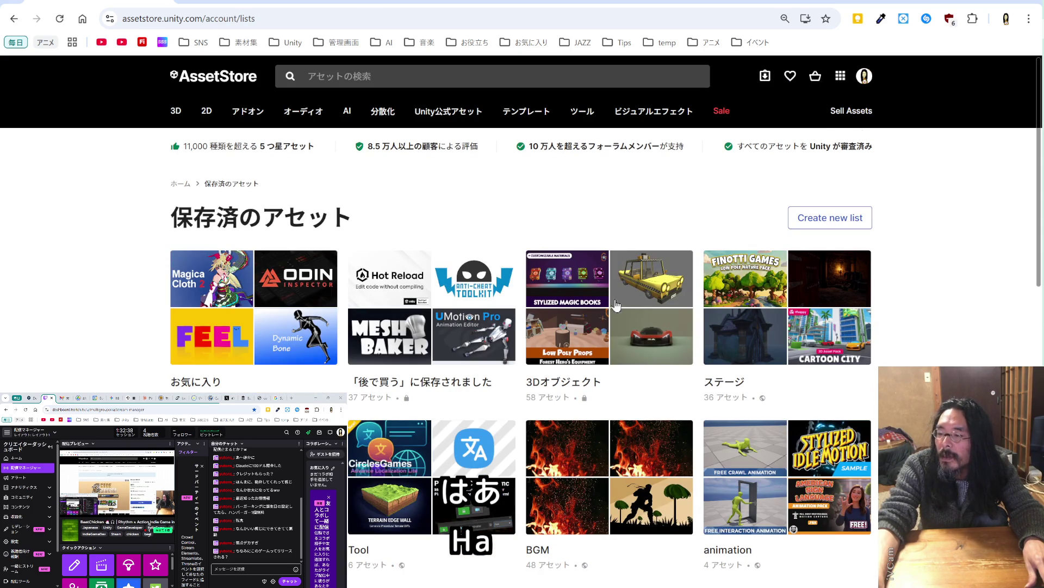
left_click(727, 385)
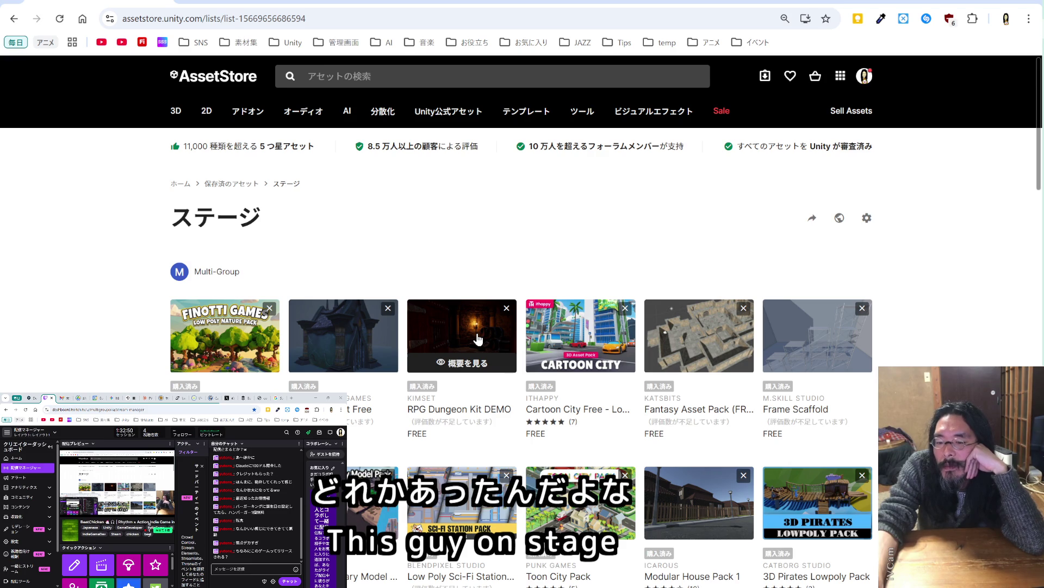
scroll(479, 340, "down", 4)
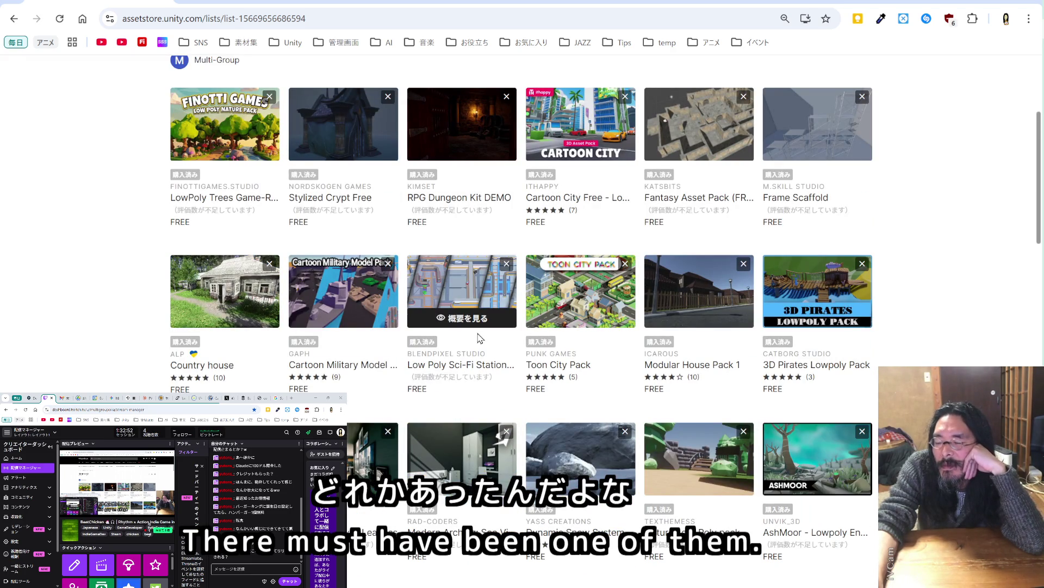
scroll(478, 340, "down", 2)
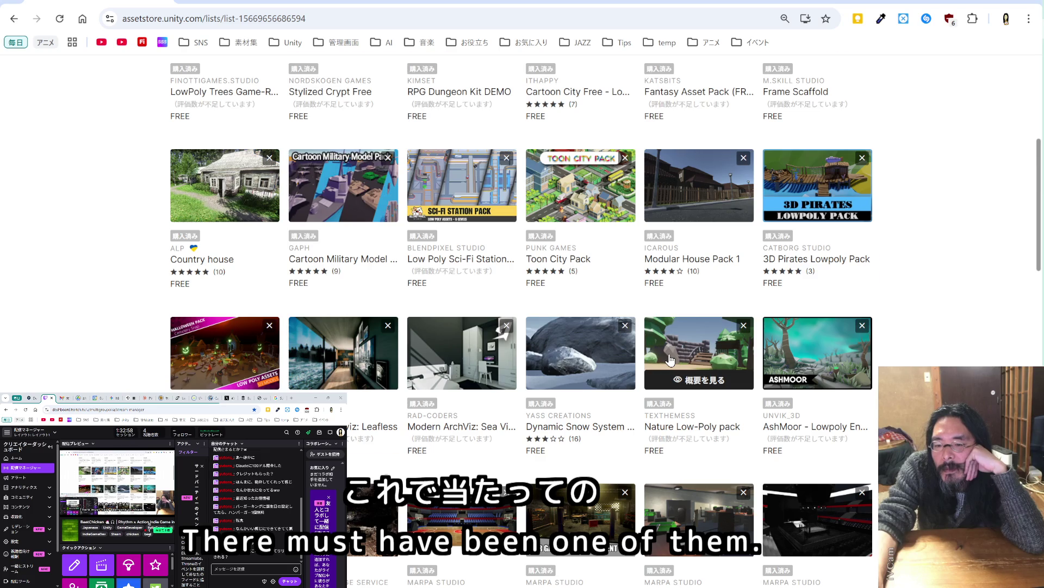
scroll(670, 359, "down", 4)
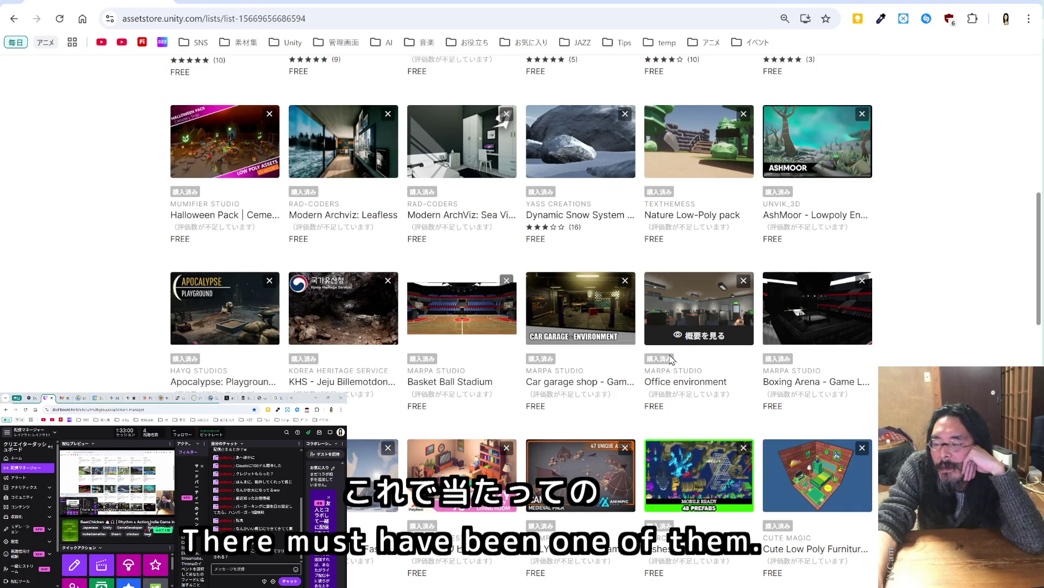
scroll(671, 359, "down", 2)
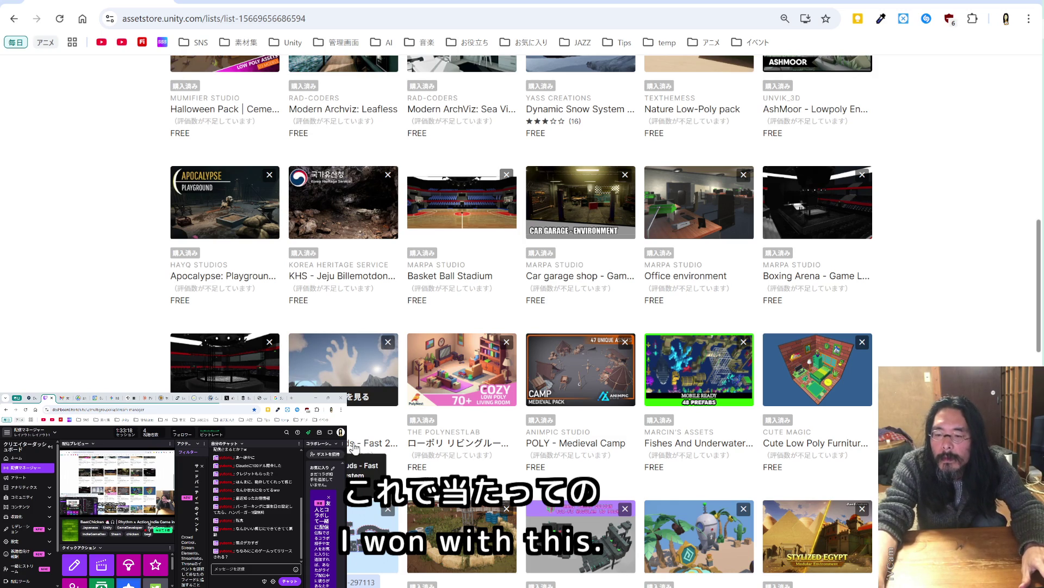
left_click(340, 377)
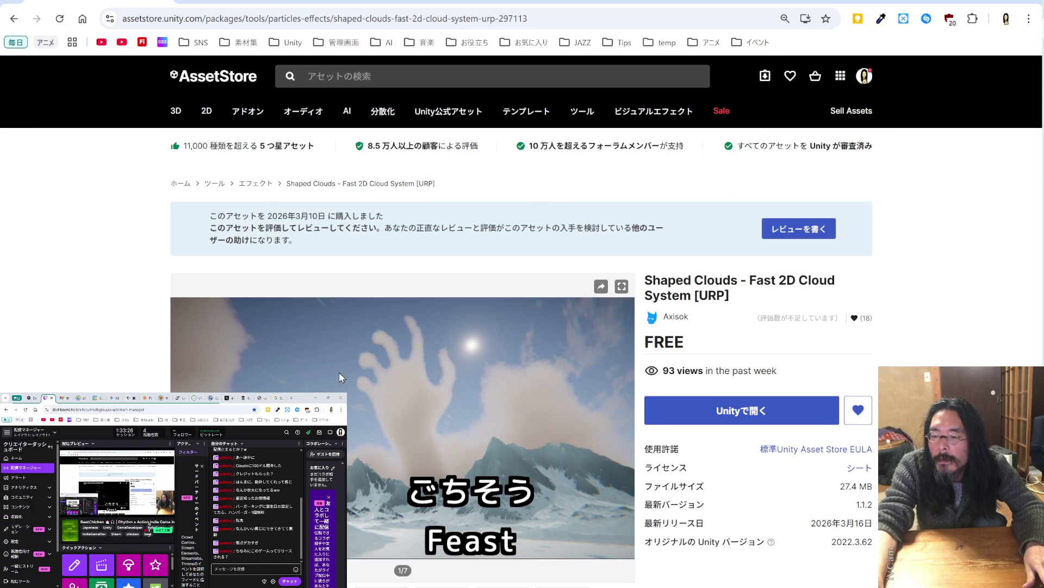
Review the Shaped Clouds page details (27.4 MB, version 1.1.2, Unity 2022.3.62), briefly checking the notes editor
scroll(340, 377, "down", 5)
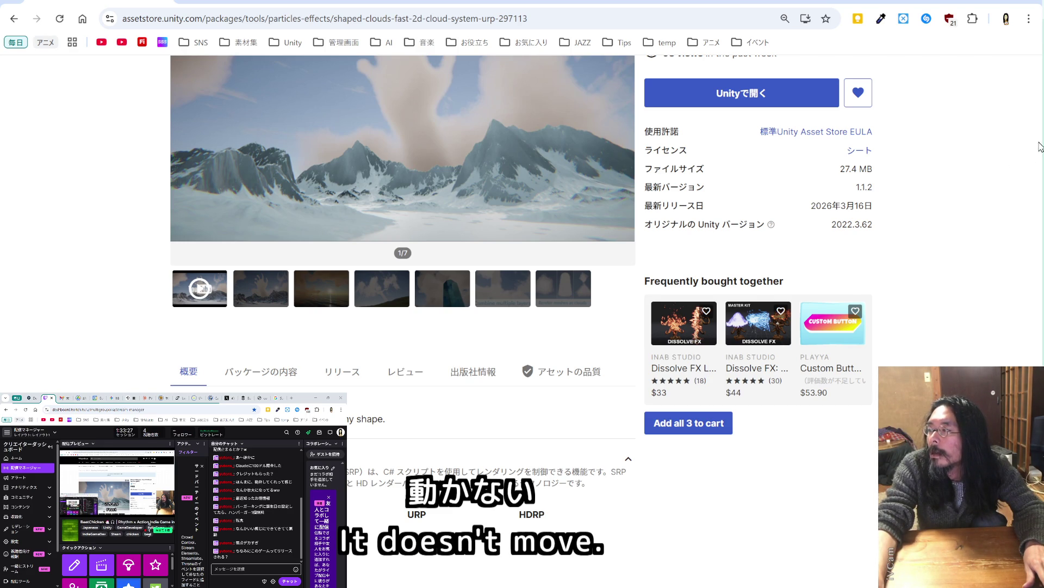
key("alt+Tab")
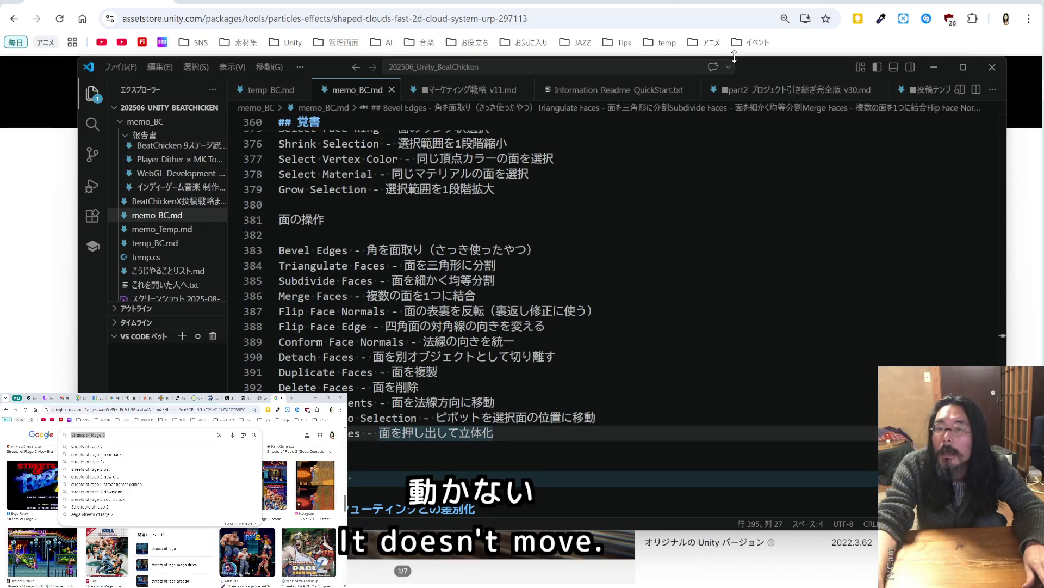
key("alt+Tab")
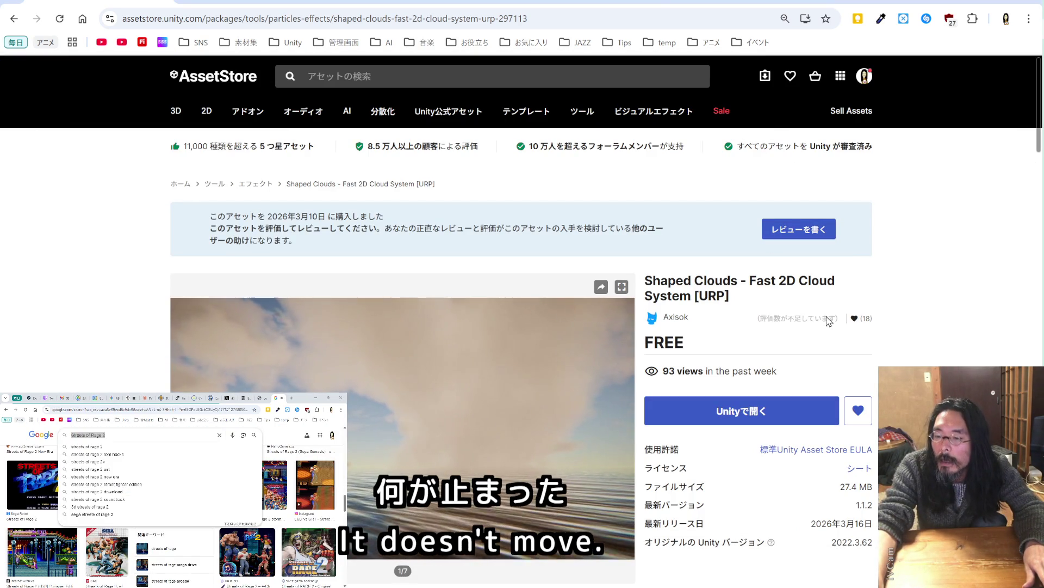
scroll(847, 330, "down", 5)
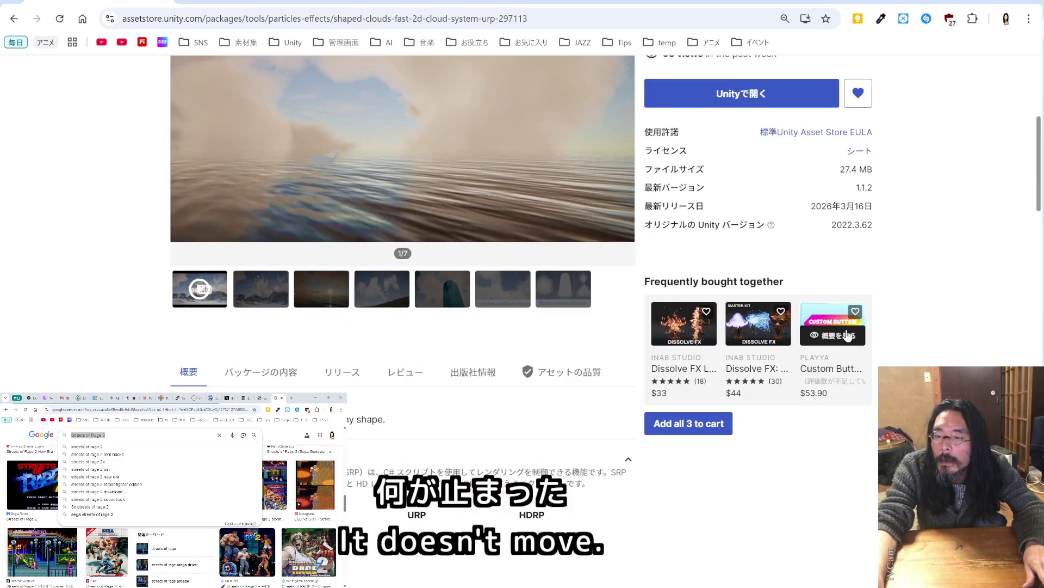
scroll(846, 330, "up", 2)
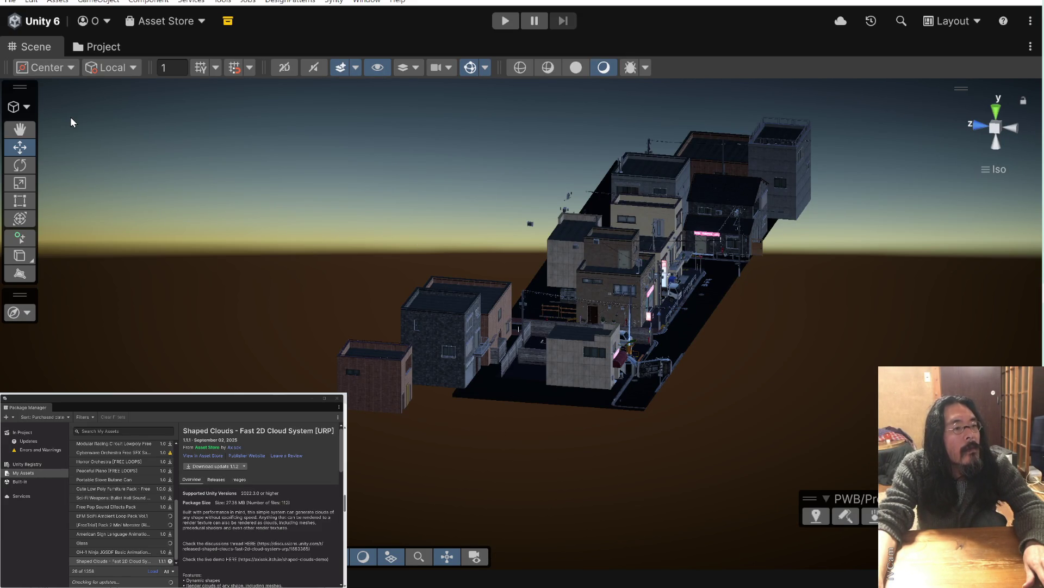
Download the Shaped Clouds 1.1.2 update from My Assets and start importing it
left_click(224, 469)
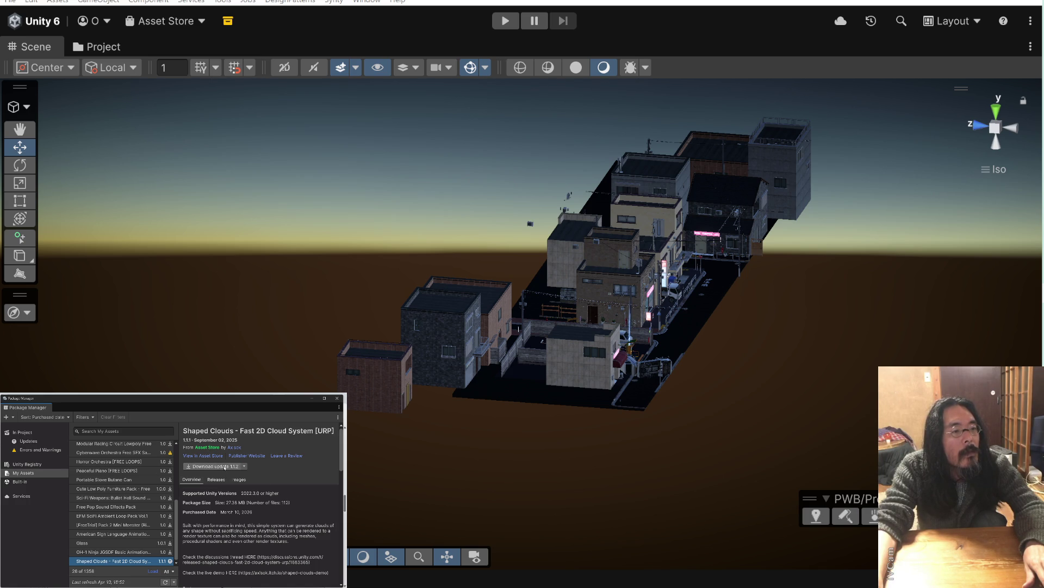
left_click(225, 466)
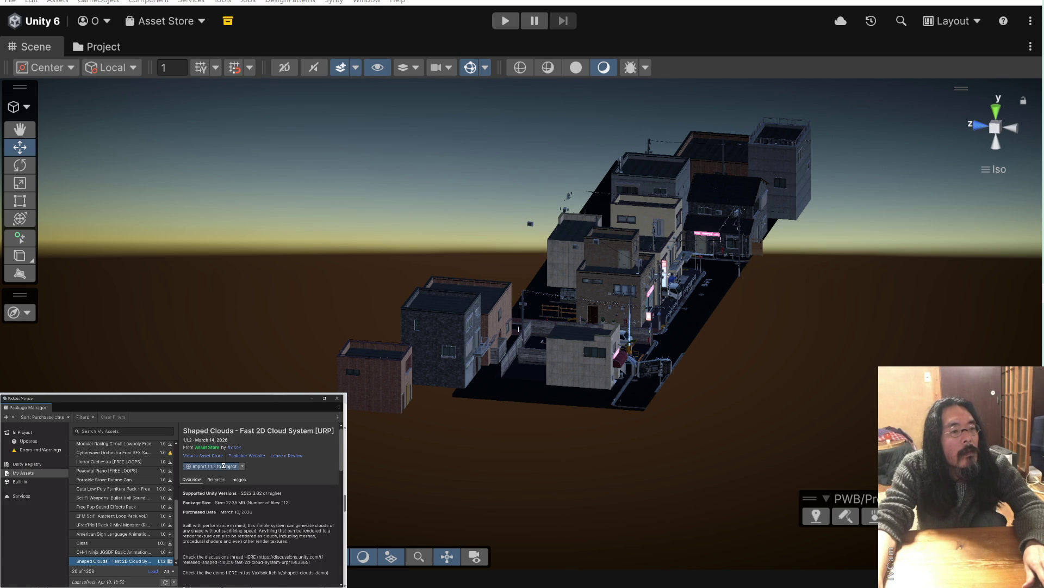
left_click(223, 466)
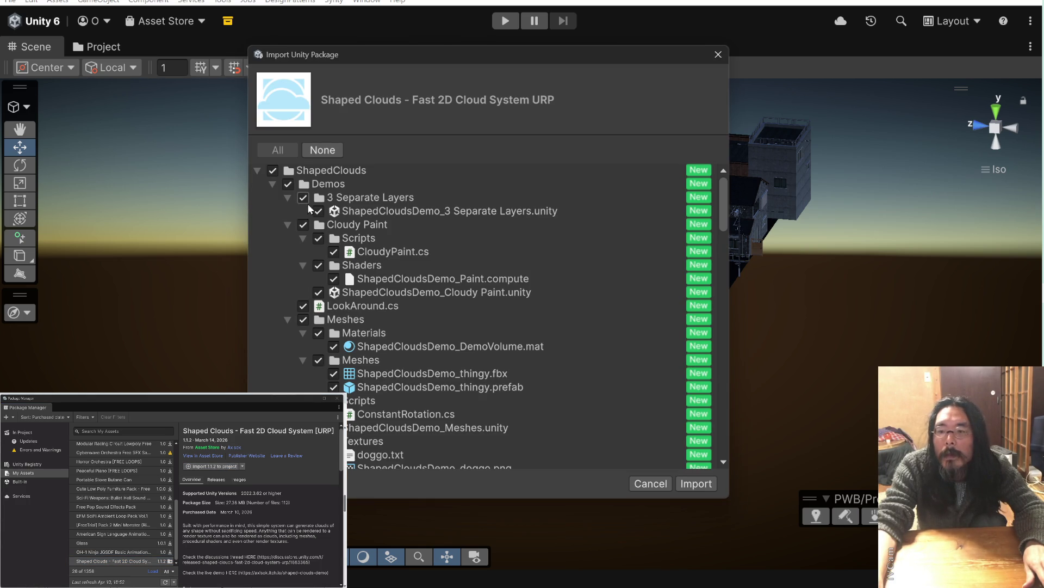
Review the Shaped Clouds file list and import every file into the project
scroll(528, 242, "down", 20)
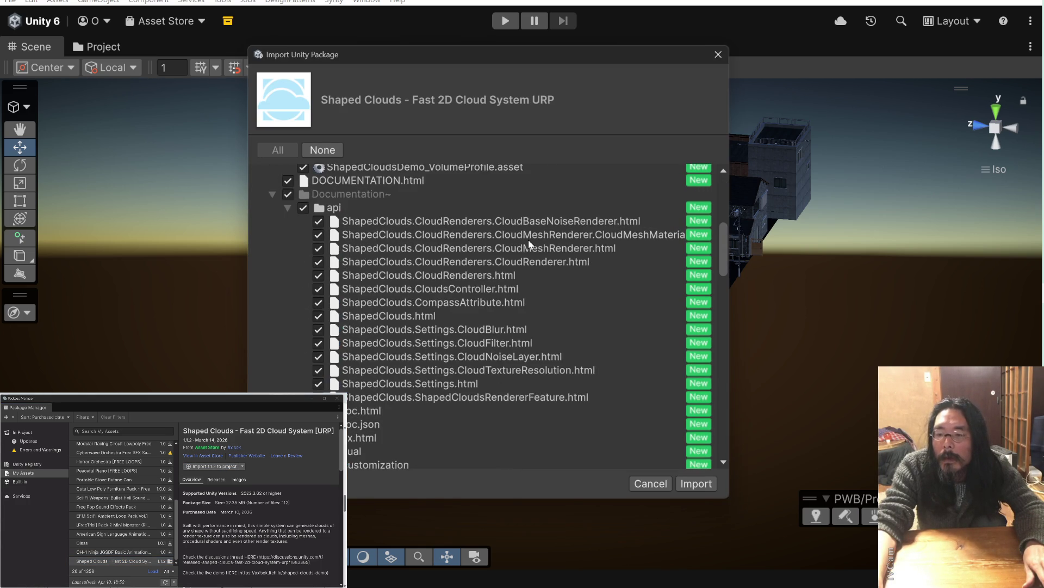
scroll(527, 241, "down", 5)
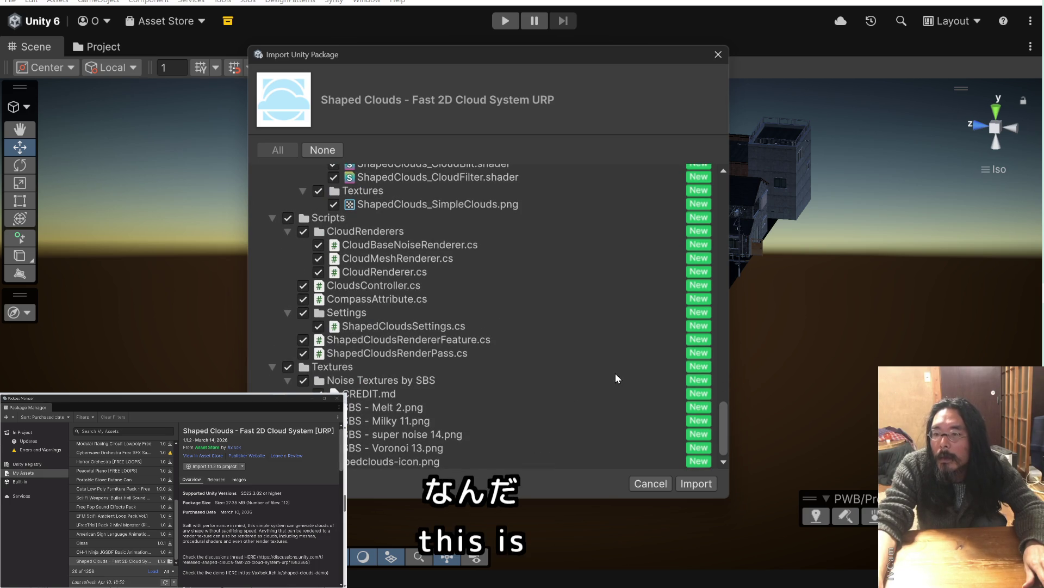
left_click(703, 482)
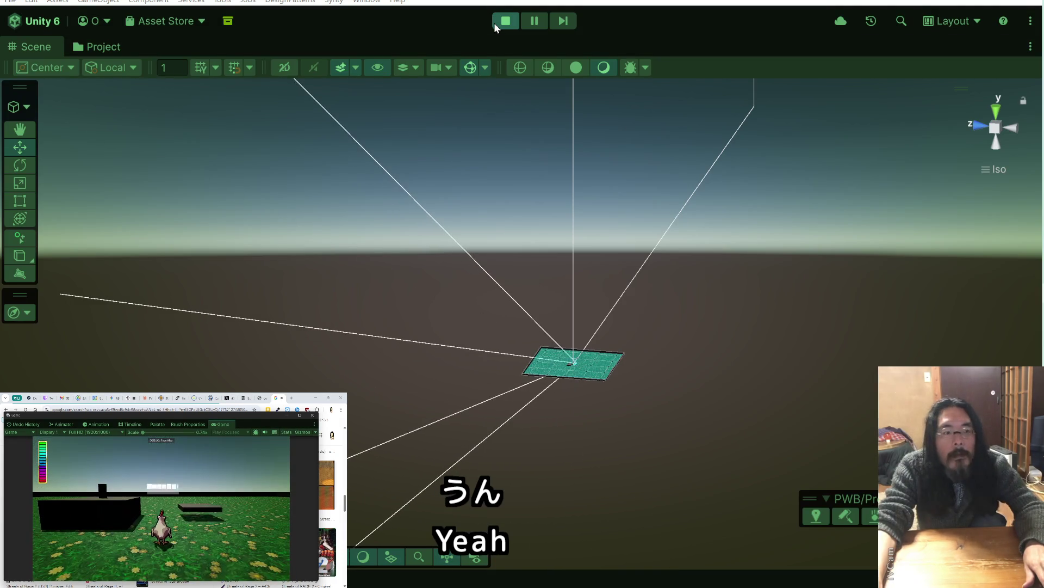
Stop play, enable Don't Load Bootstrap Scene On Play, then run and stop a quick preview
left_click(496, 23)
left_click(287, 2)
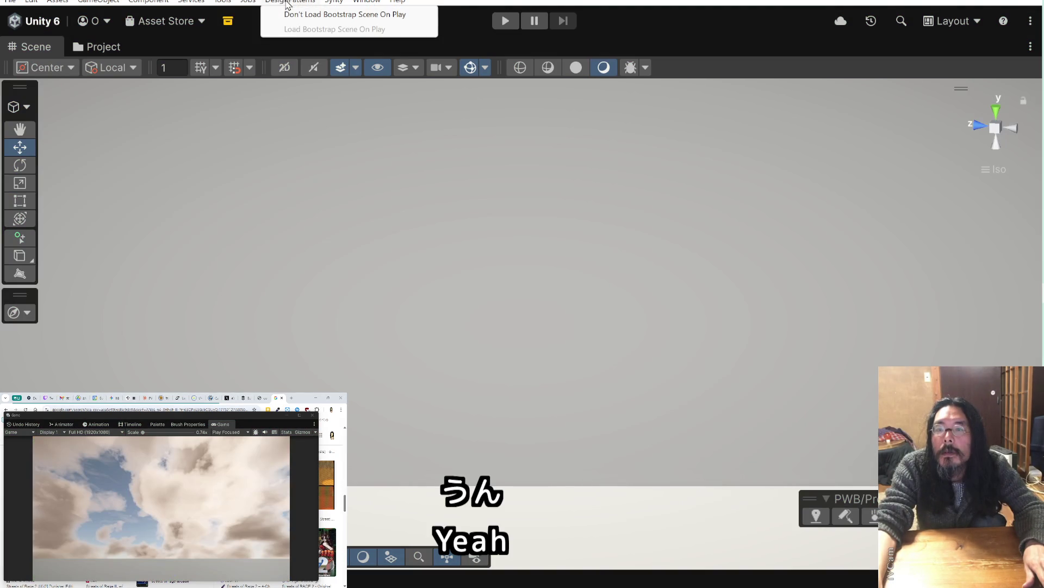
left_click(345, 14)
left_click(511, 21)
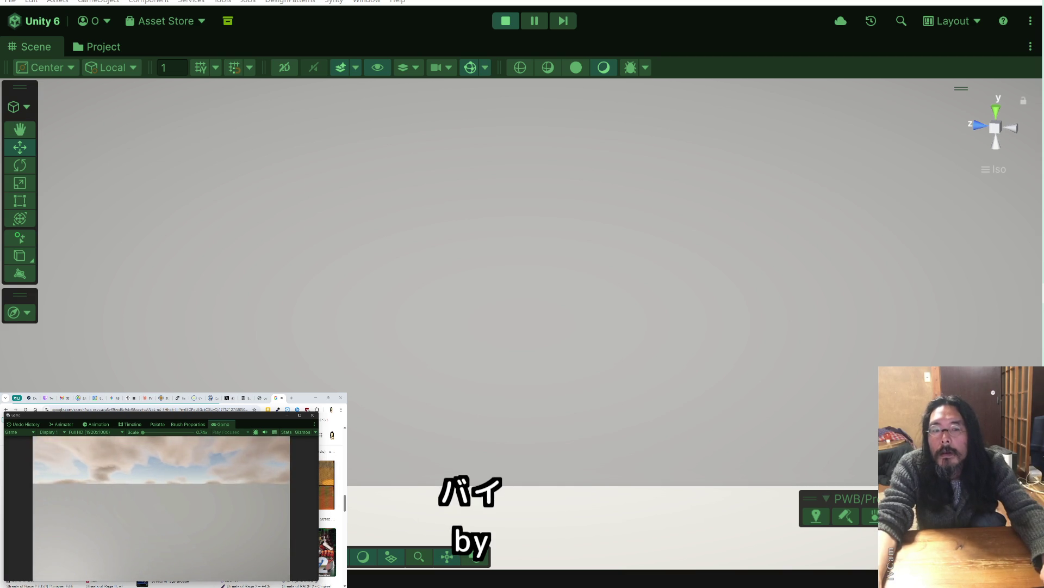
left_click(506, 21)
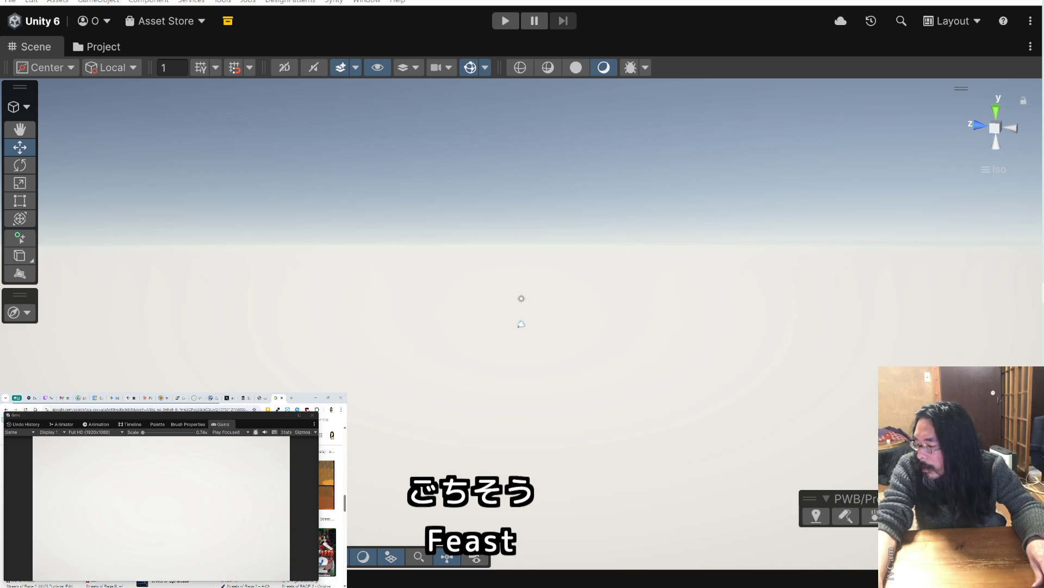
Run the cloud demo, paint a looping cloud stroke, restart play, and frame the selected cloud
left_click(506, 23)
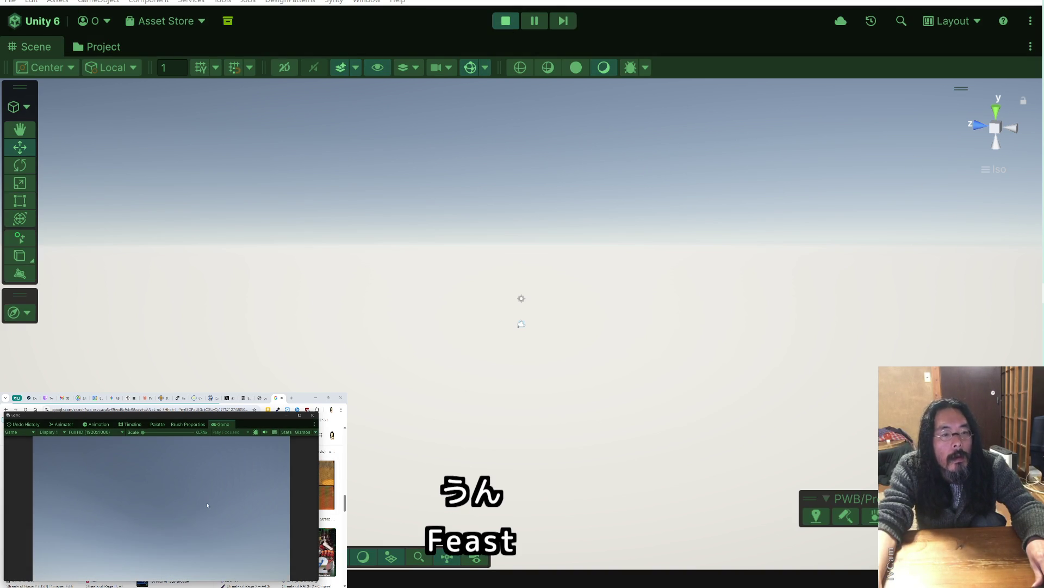
left_click_drag(170, 506, 190, 517)
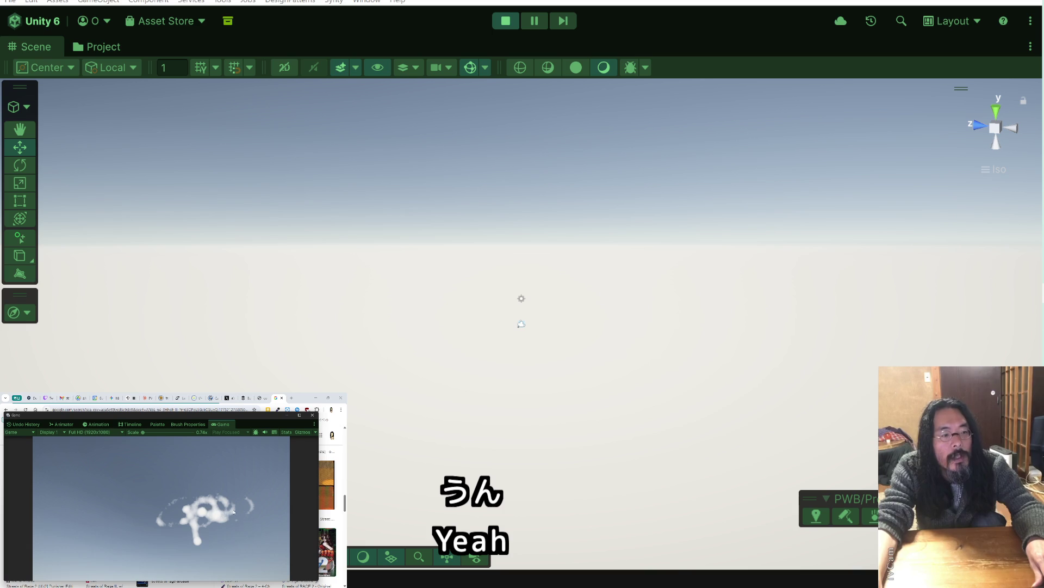
left_click(507, 25)
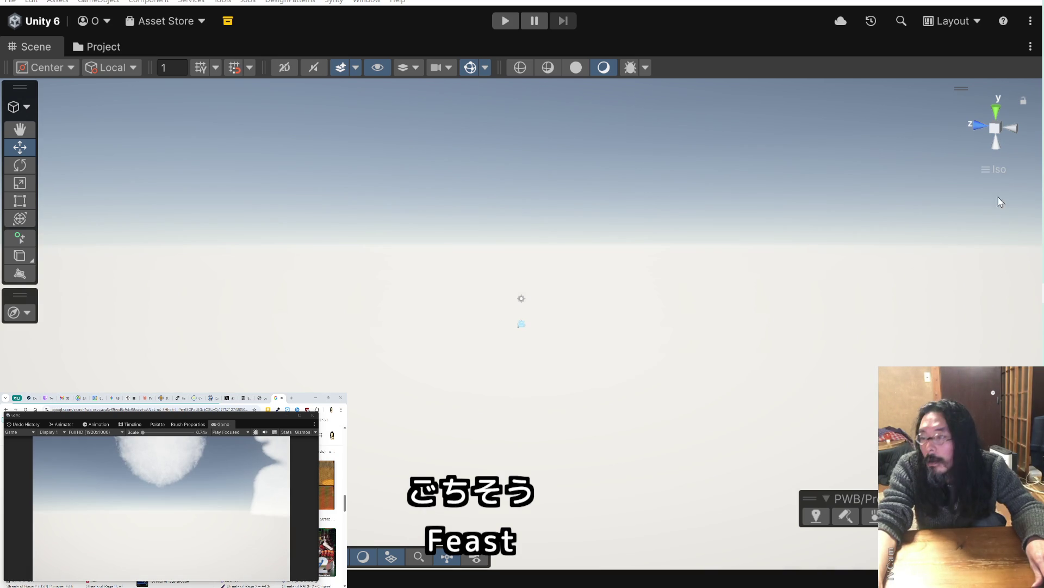
left_click(506, 22)
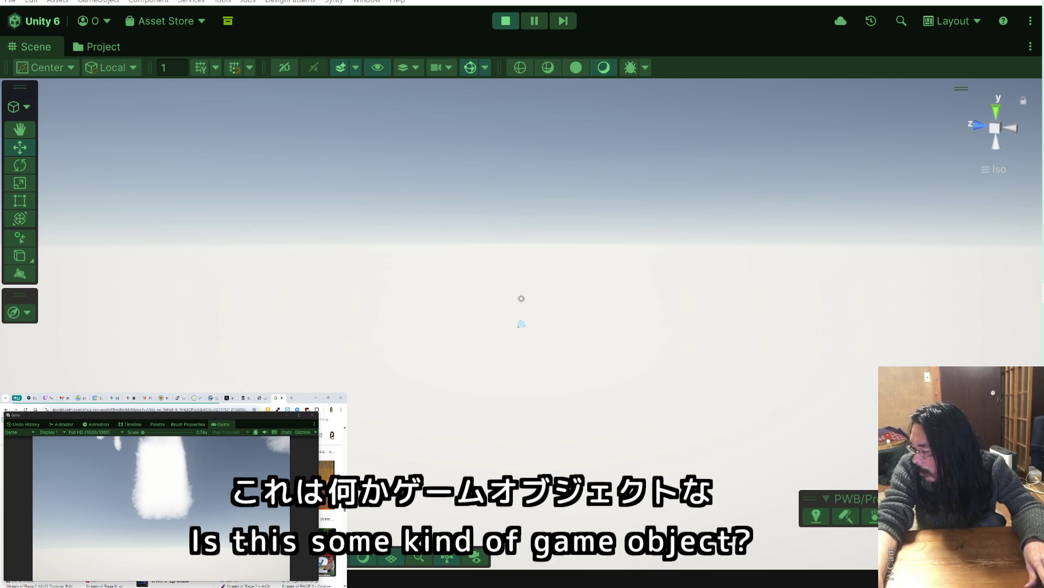
left_click(521, 324)
key("f")
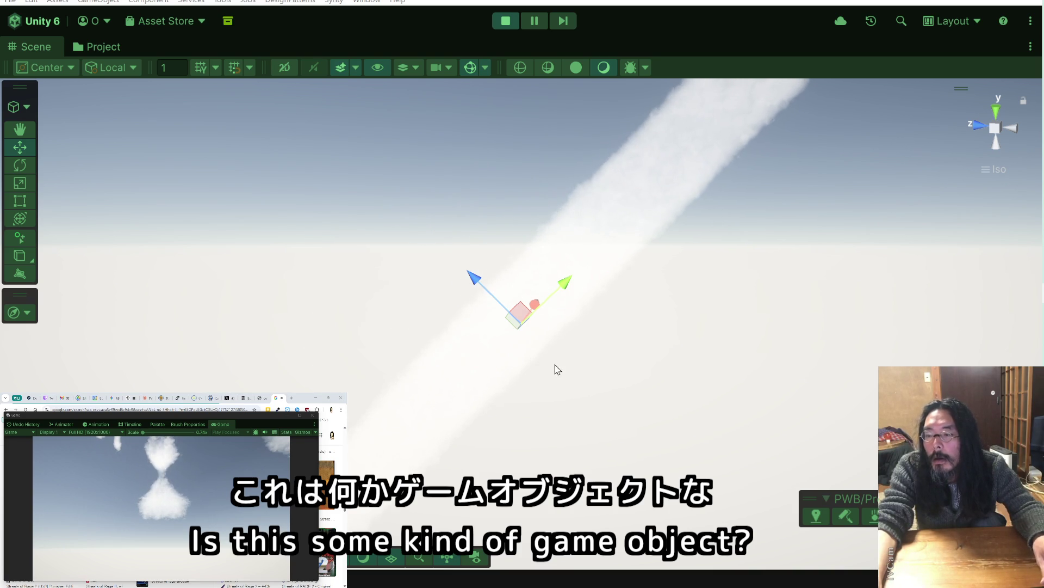
Orbit around the cloud, frame the cube with F, zoom out and reselect the cube
mouse_move(586, 350)
left_mouse_down()
mouse_move(788, 390)
mouse_move(858, 361)
left_mouse_up()
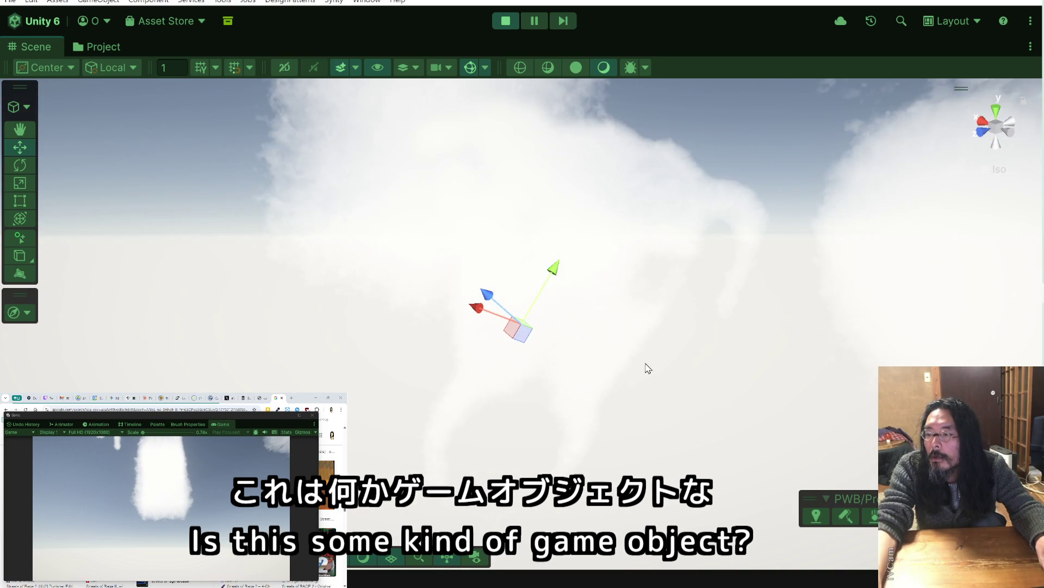
mouse_move(646, 366)
left_mouse_down()
mouse_move(556, 310)
mouse_move(518, 270)
left_mouse_up()
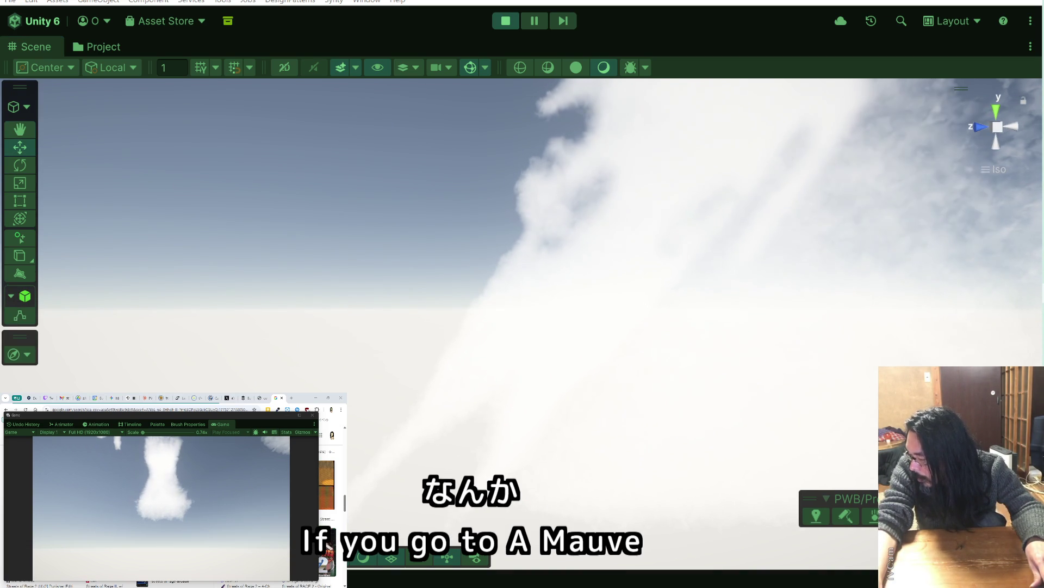
key("f")
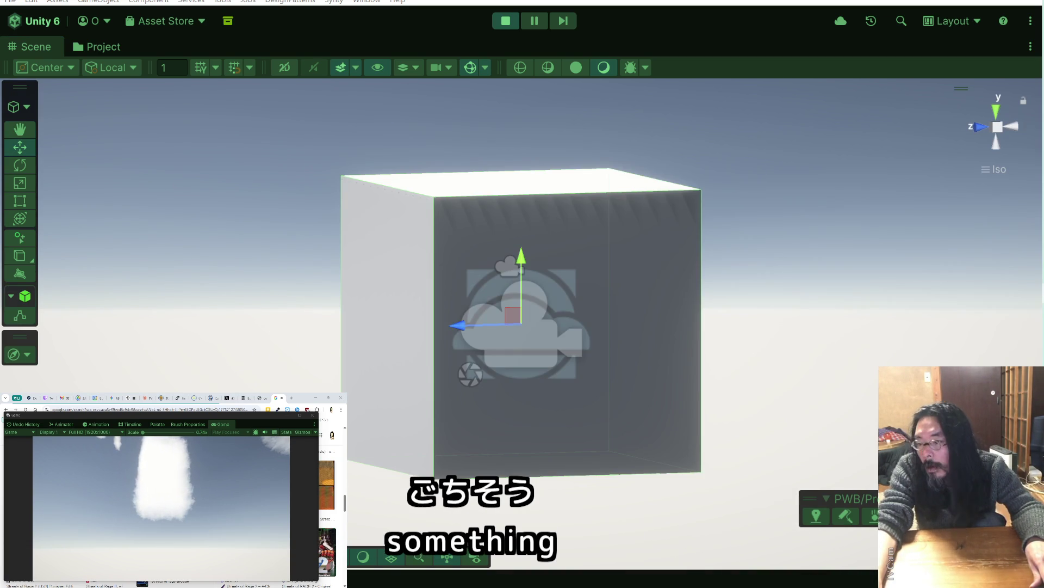
scroll(648, 407, "down", 4)
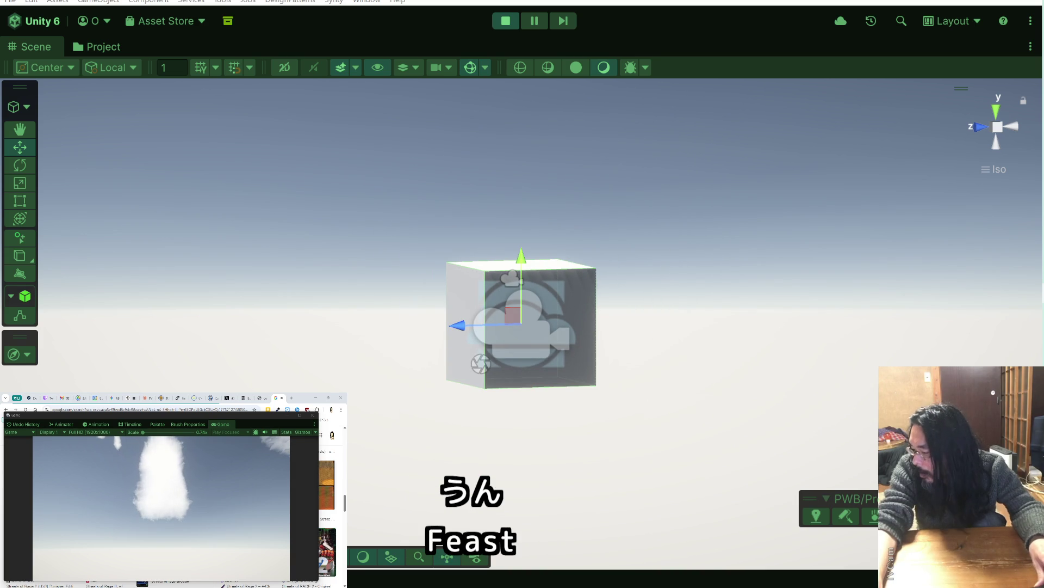
key("shift+d")
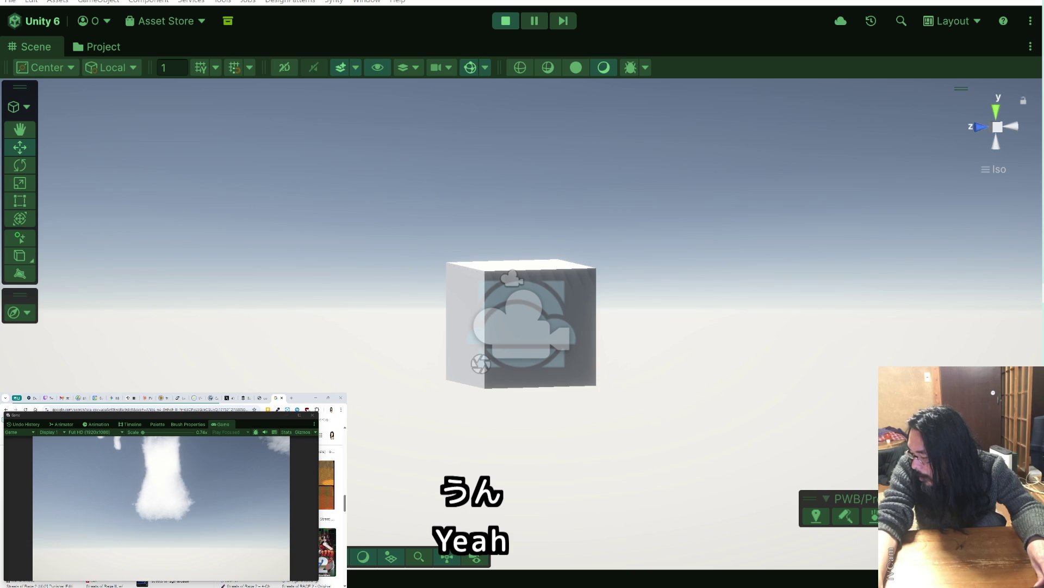
key("ctrl+v")
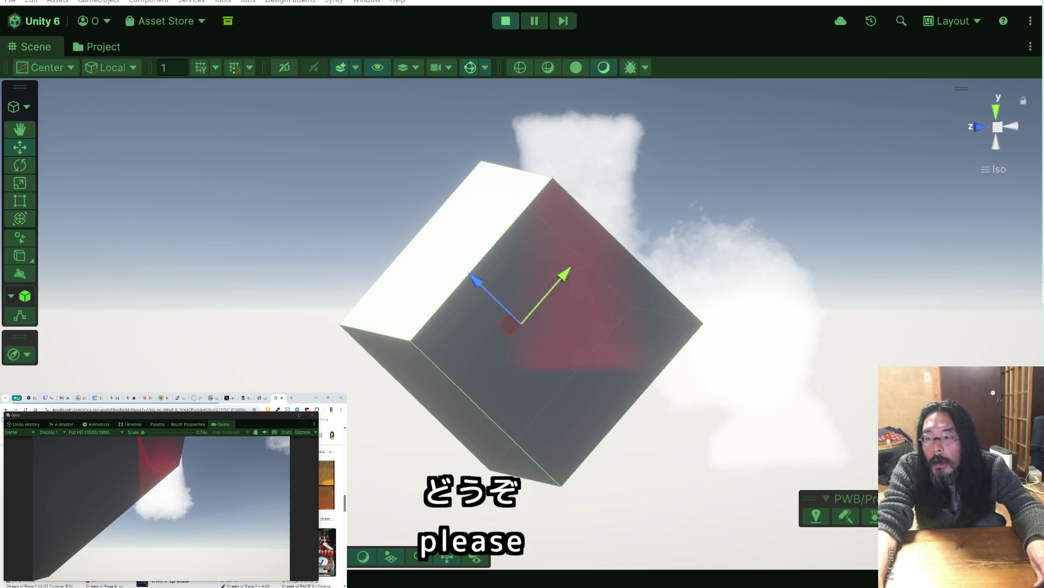
Slide the cube along its Move gizmo axes into the round cloud, checking from another angle
mouse_move(664, 377)
left_mouse_down()
mouse_move(495, 365)
mouse_move(560, 371)
left_mouse_up()
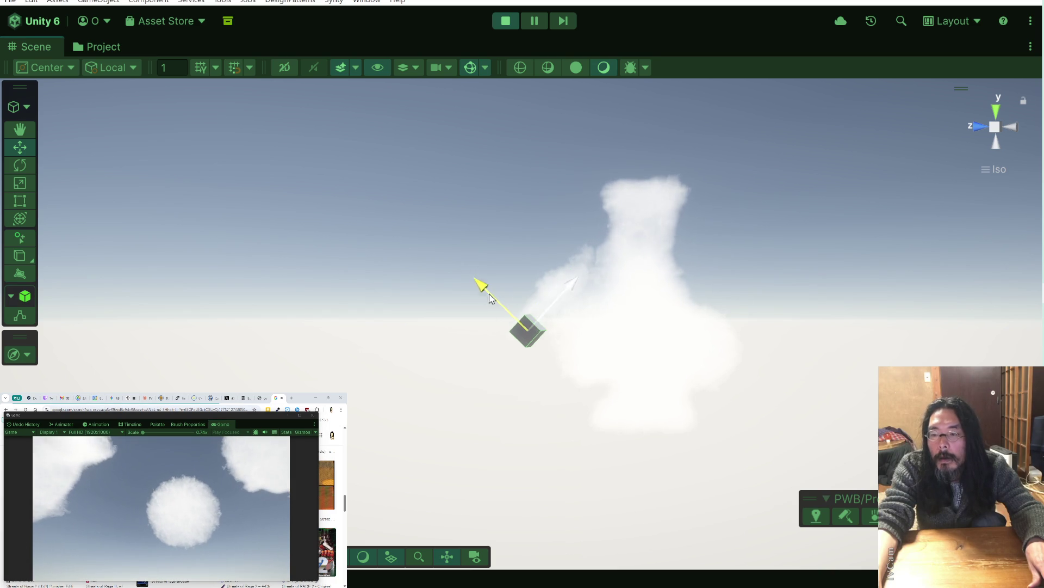
left_click_drag(486, 290, 501, 311)
left_click_drag(566, 349, 702, 354)
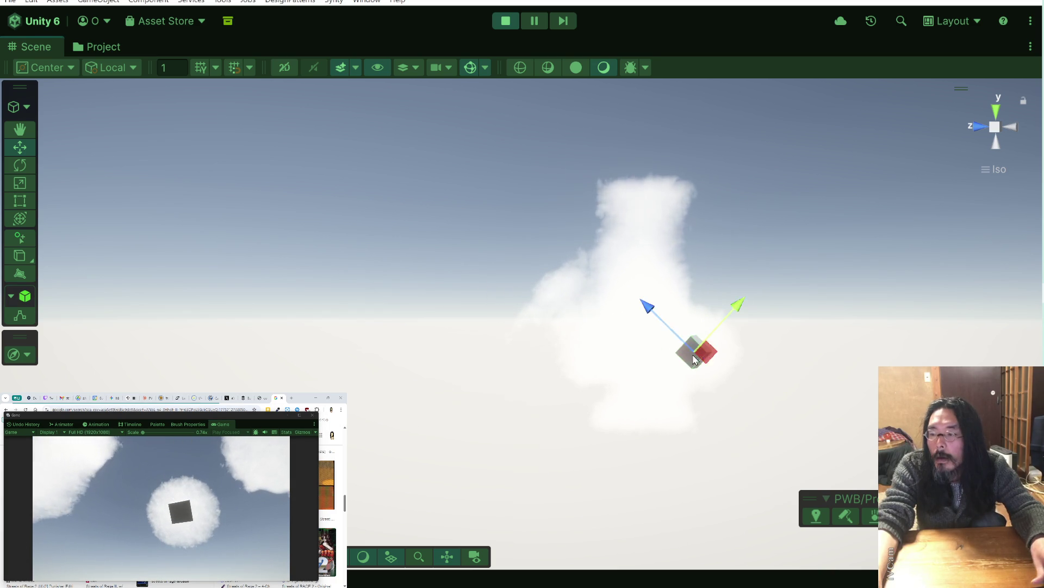
left_click_drag(634, 338, 852, 357)
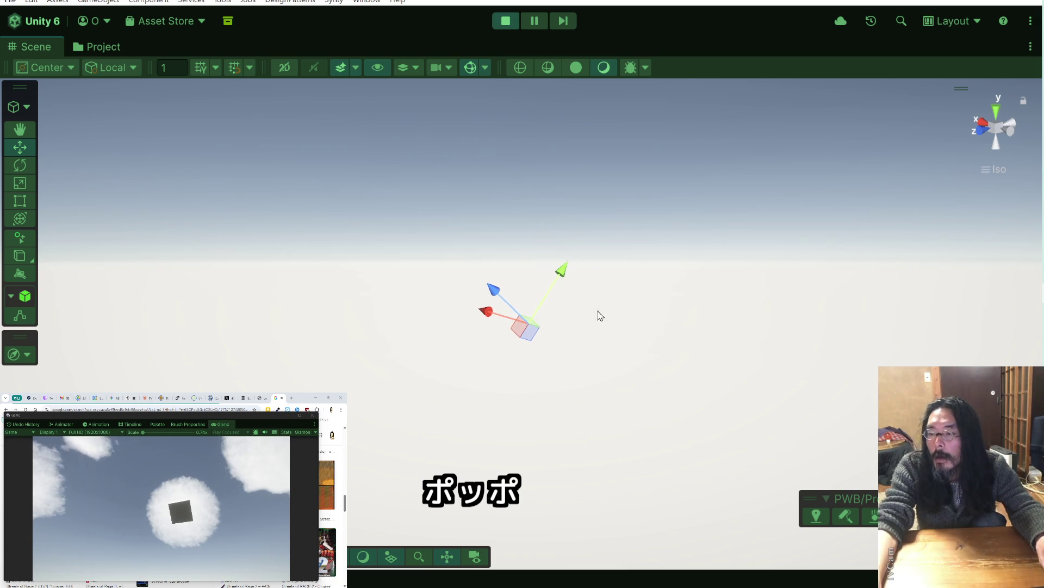
Orbit and zoom around the cube to inspect its position in the cloud from several sides
mouse_move(563, 314)
left_mouse_down()
mouse_move(564, 366)
mouse_move(597, 335)
mouse_move(751, 356)
mouse_move(616, 423)
mouse_move(303, 350)
left_mouse_up()
mouse_move(667, 350)
left_mouse_down()
mouse_move(542, 243)
mouse_move(636, 499)
left_mouse_up()
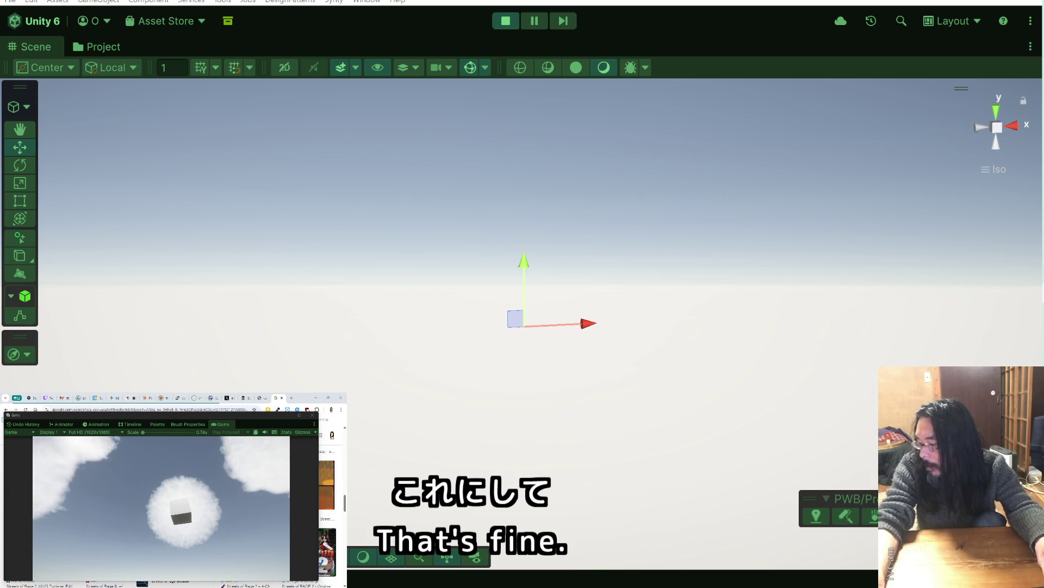
scroll(659, 345, "down", 10)
mouse_move(685, 301)
left_mouse_down()
mouse_move(533, 366)
mouse_move(556, 329)
mouse_move(275, 331)
mouse_move(275, 322)
mouse_move(464, 305)
mouse_move(352, 329)
left_mouse_up()
mouse_move(494, 360)
left_mouse_down()
mouse_move(373, 240)
mouse_move(650, 340)
mouse_move(616, 351)
mouse_move(645, 335)
mouse_move(517, 329)
mouse_move(1023, 348)
mouse_move(714, 359)
left_mouse_up()
left_click_drag(550, 361, 689, 433)
Move the cube sideways, up into the cloud and toward the camera, then exit Play and switch to Chrome
mouse_move(786, 357)
left_mouse_down()
mouse_move(168, 321)
mouse_move(551, 364)
left_mouse_up()
mouse_move(610, 282)
left_mouse_down()
mouse_move(574, 115)
mouse_move(508, 40)
mouse_move(535, 192)
left_mouse_up()
mouse_move(459, 273)
left_mouse_down()
mouse_move(283, 301)
mouse_move(264, 222)
mouse_move(403, 256)
mouse_move(583, 397)
left_mouse_up()
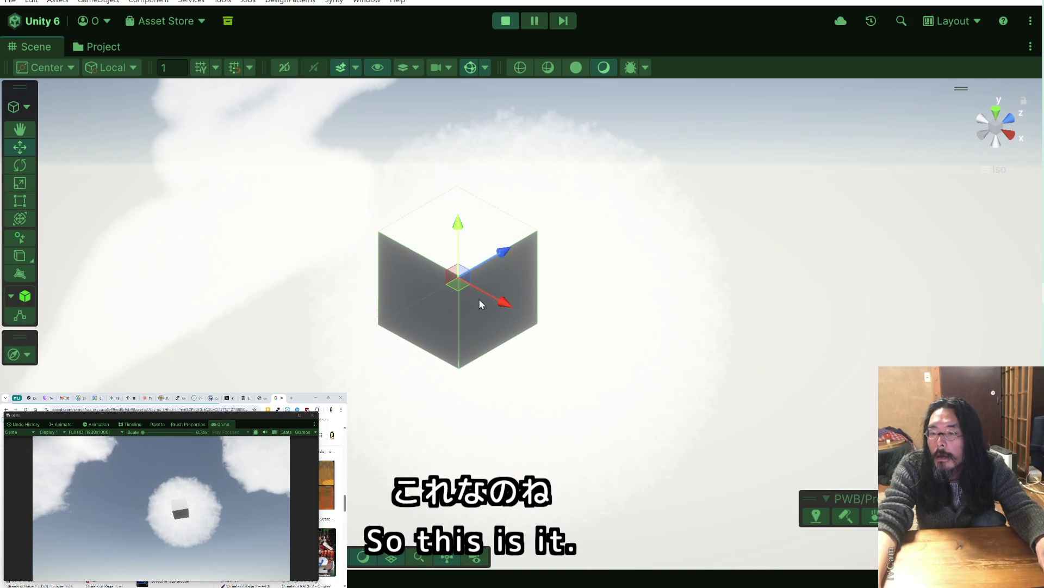
mouse_move(462, 288)
left_mouse_down()
mouse_move(466, 308)
mouse_move(421, 263)
mouse_move(528, 325)
mouse_move(305, 292)
mouse_move(157, 289)
mouse_move(109, 275)
mouse_move(147, 268)
mouse_move(77, 206)
mouse_move(466, 334)
mouse_move(914, 414)
mouse_move(292, 369)
mouse_move(431, 399)
left_mouse_up()
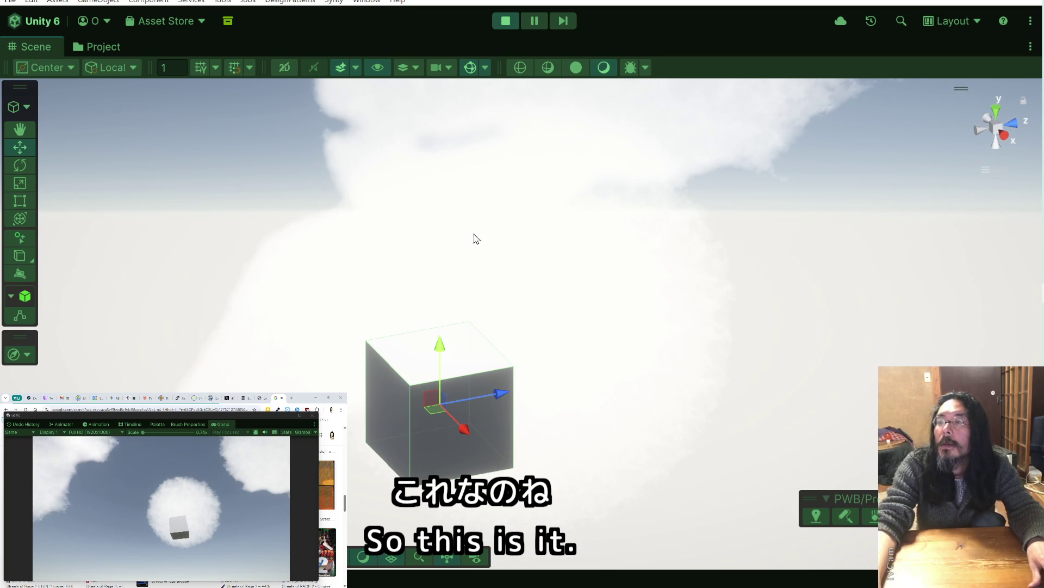
left_click(506, 21)
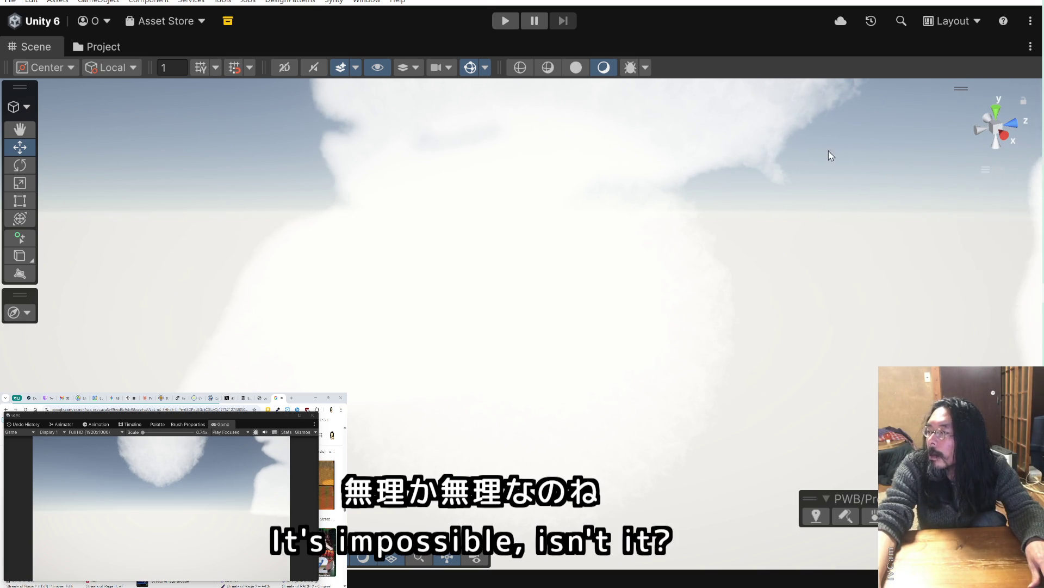
key("alt+Tab")
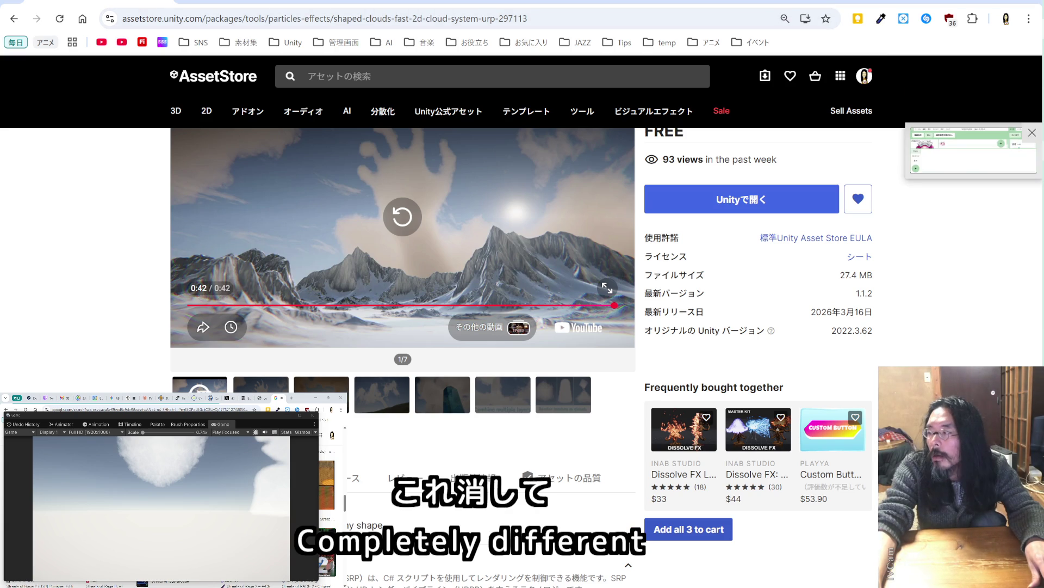
Back in Unity, open the Package Manager from Window > Package Management
key("alt+Tab")
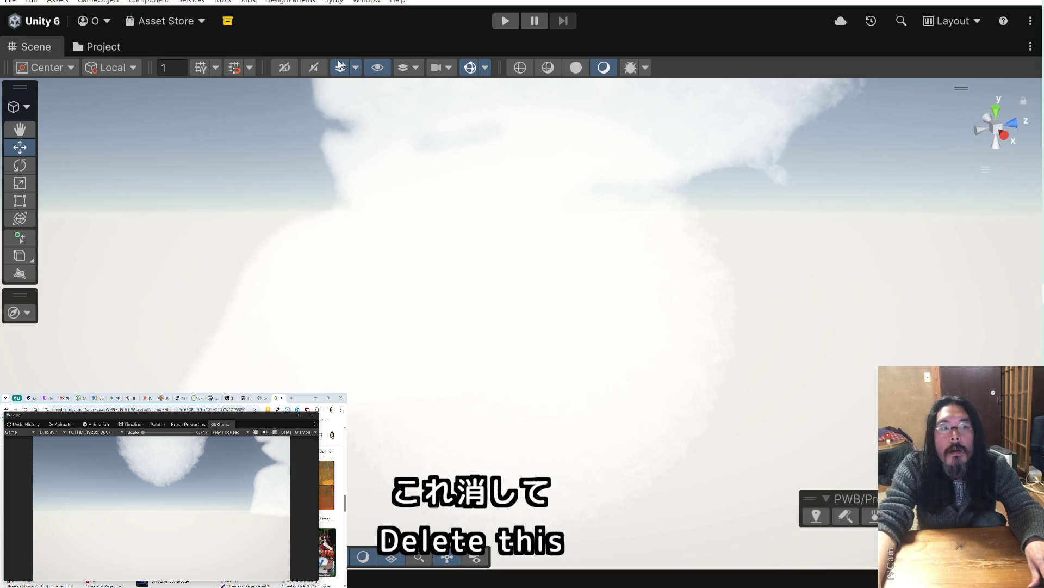
left_click(360, 5)
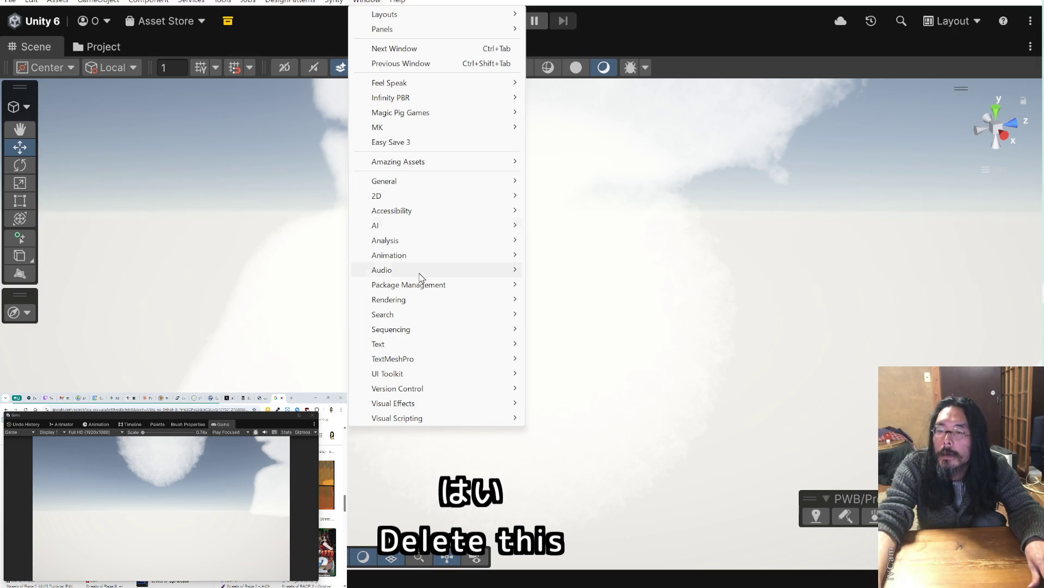
mouse_move(422, 286)
left_click(576, 284)
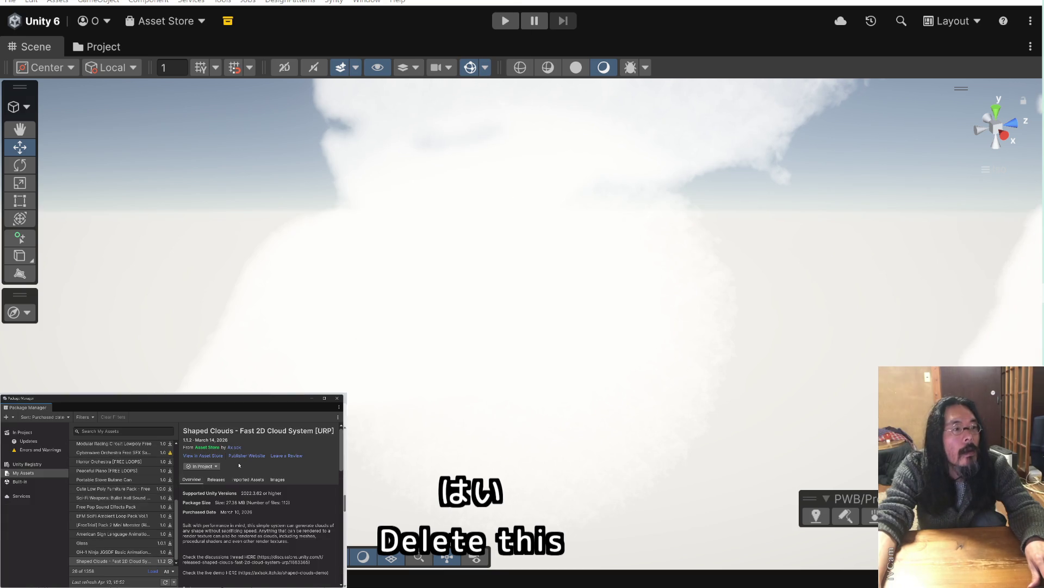
Remove the Shaped Clouds assets from the project, confirm the deletion, and discard unsaved scene changes
left_click(213, 466)
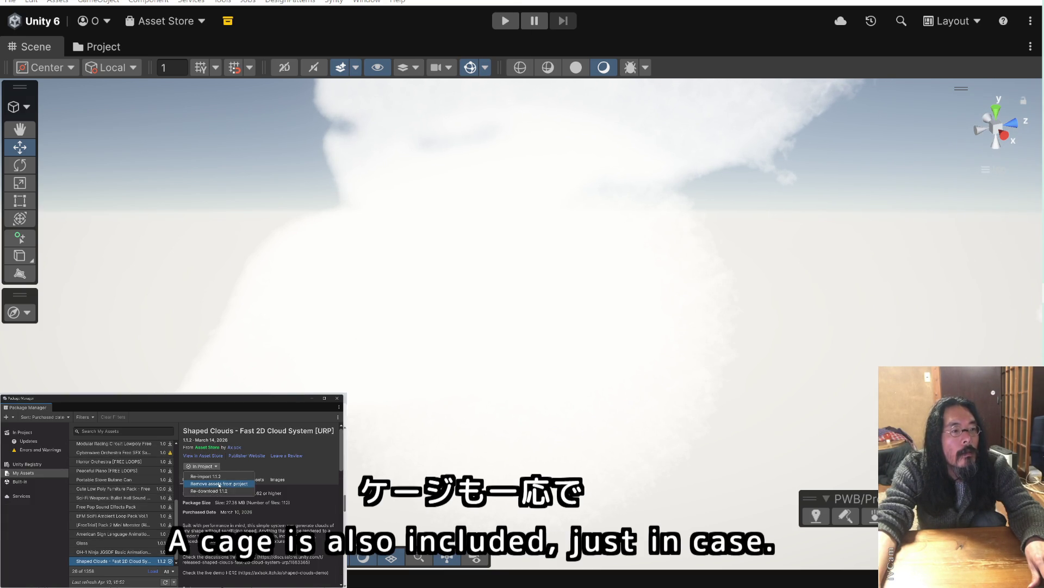
left_click(220, 484)
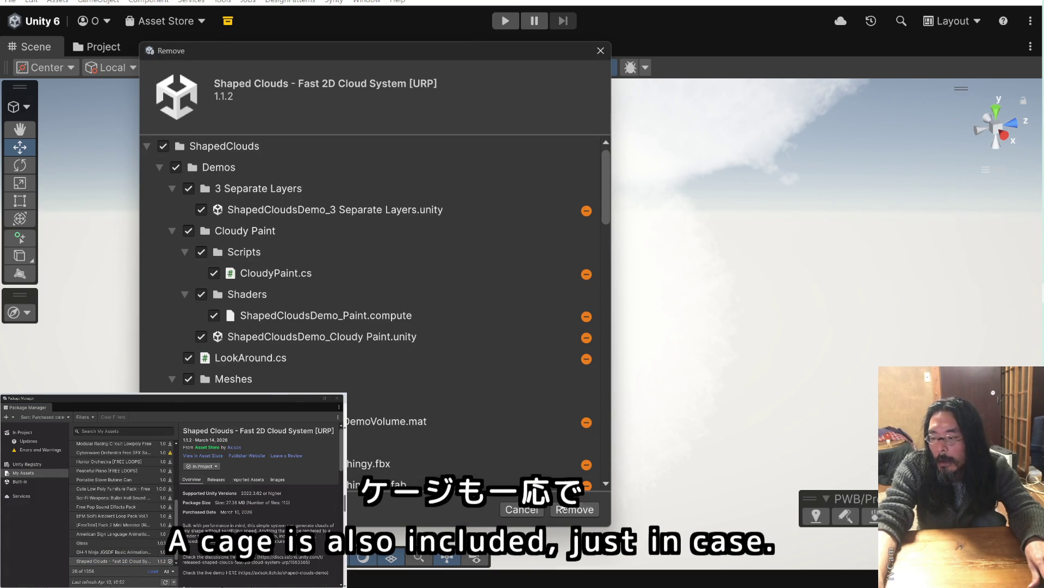
left_click(560, 509)
left_click(531, 308)
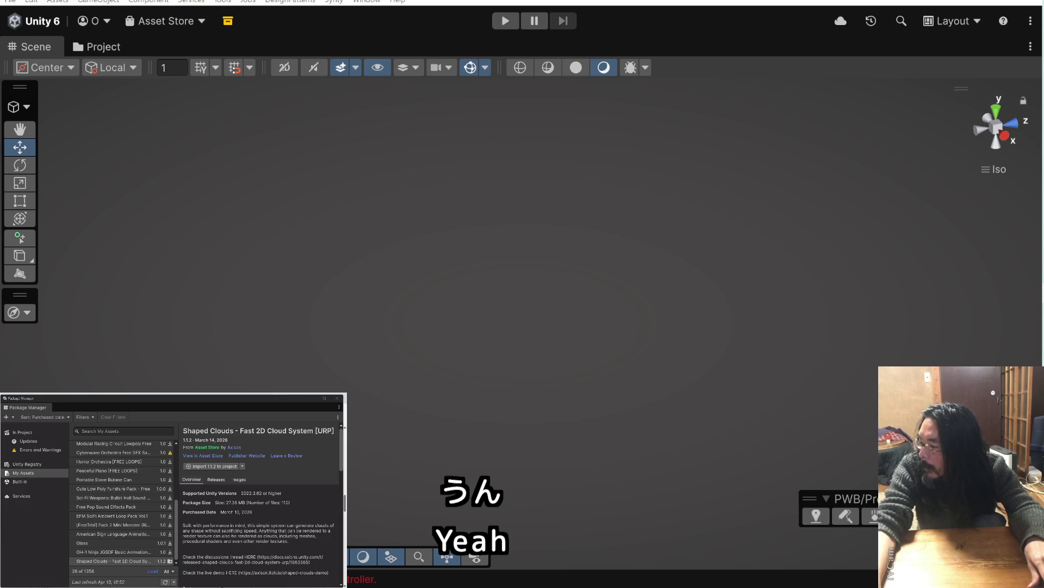
left_click(543, 312)
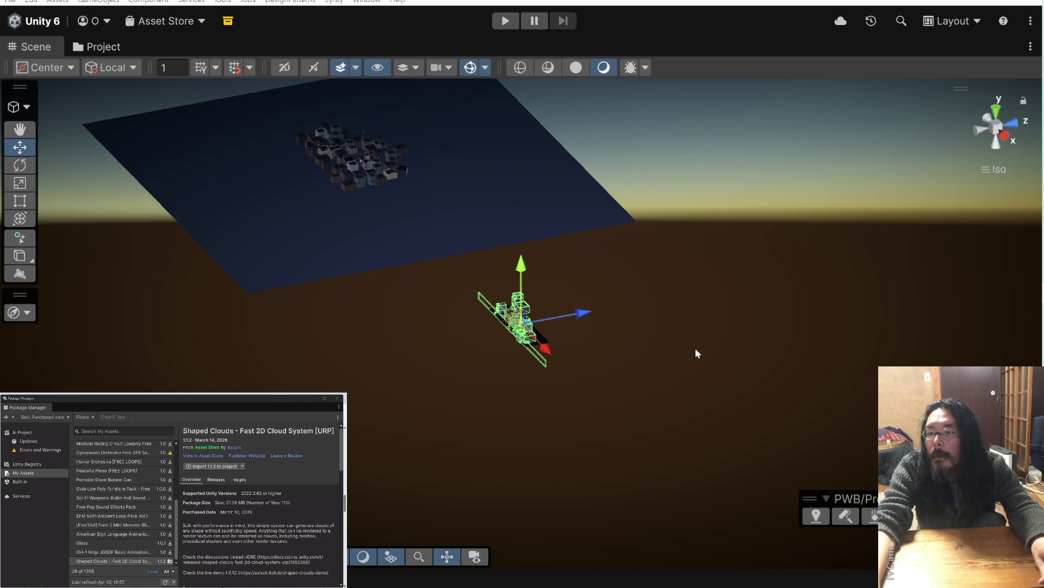
Orbit the Scene view to see the city blocks on the blue plane from a corner
mouse_move(637, 332)
left_mouse_down()
mouse_move(461, 213)
mouse_move(314, 259)
mouse_move(823, 331)
left_mouse_up()
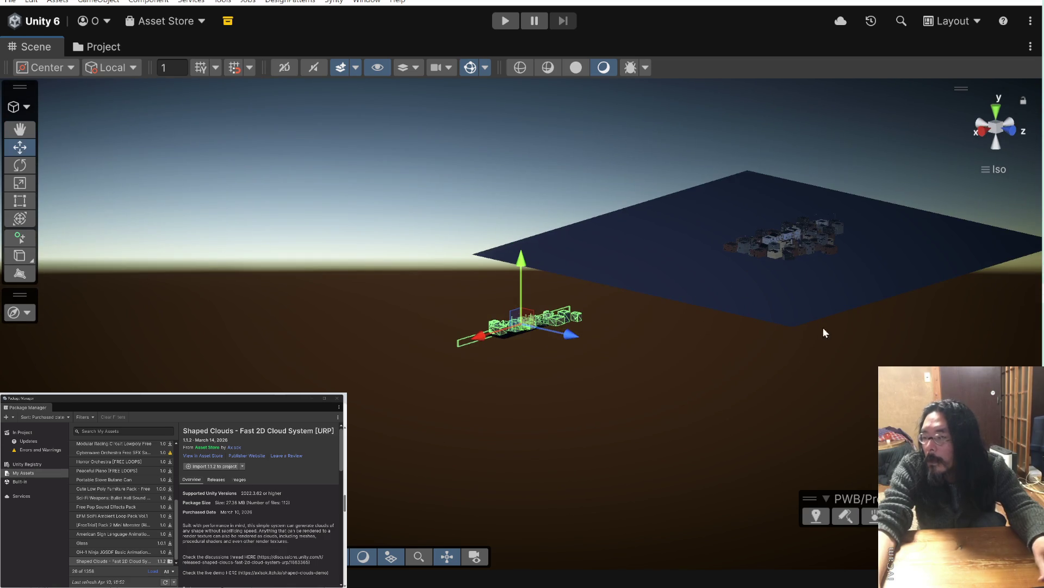
left_click(823, 331)
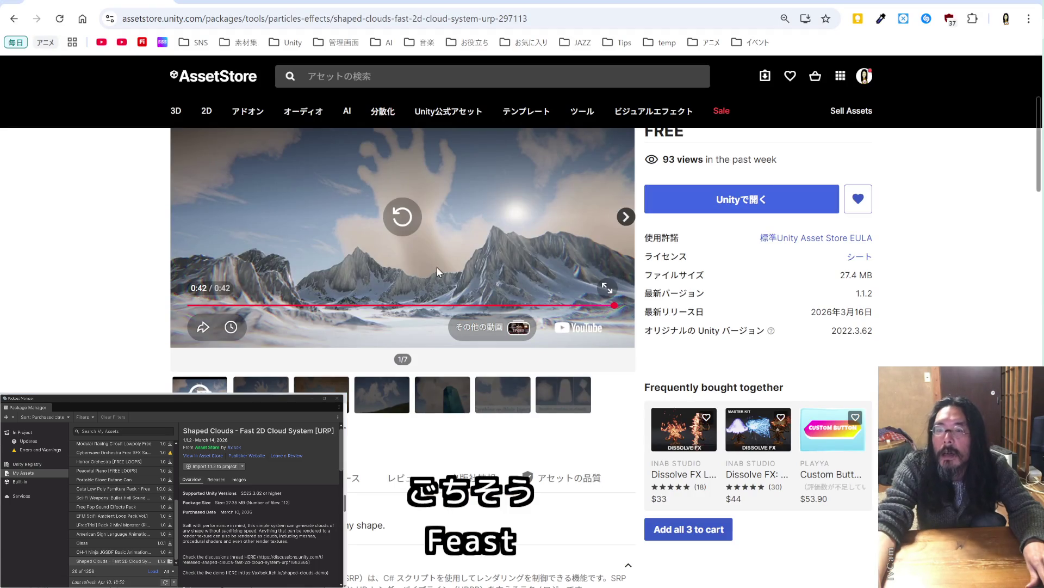
Scroll through the ステージ list, then return to the saved-assets overview with the ステージ, 3Dオブジェクト, Tool and BGM lists
left_click(14, 18)
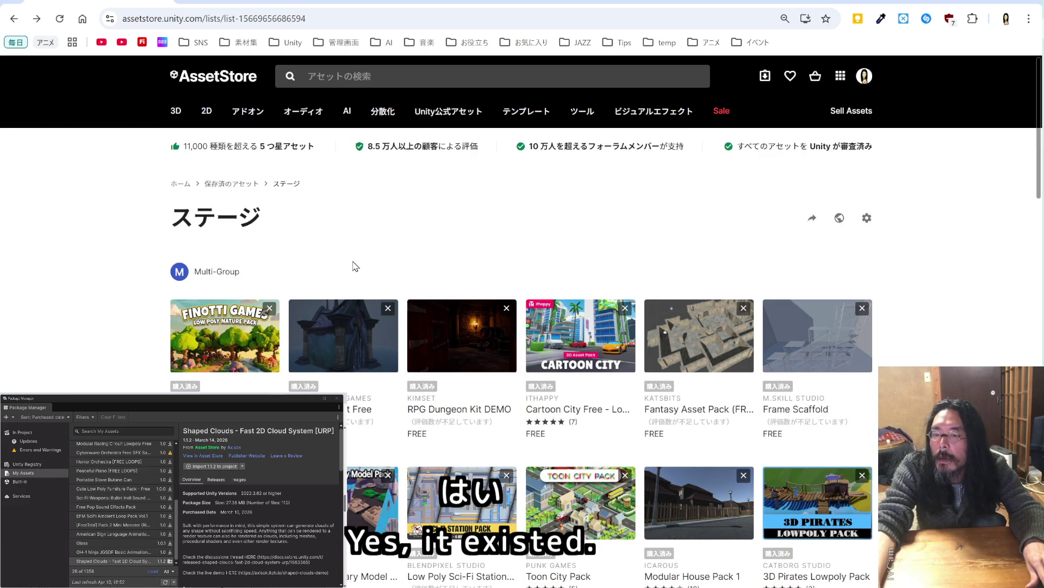
scroll(358, 265, "down", 6)
scroll(359, 265, "down", 3)
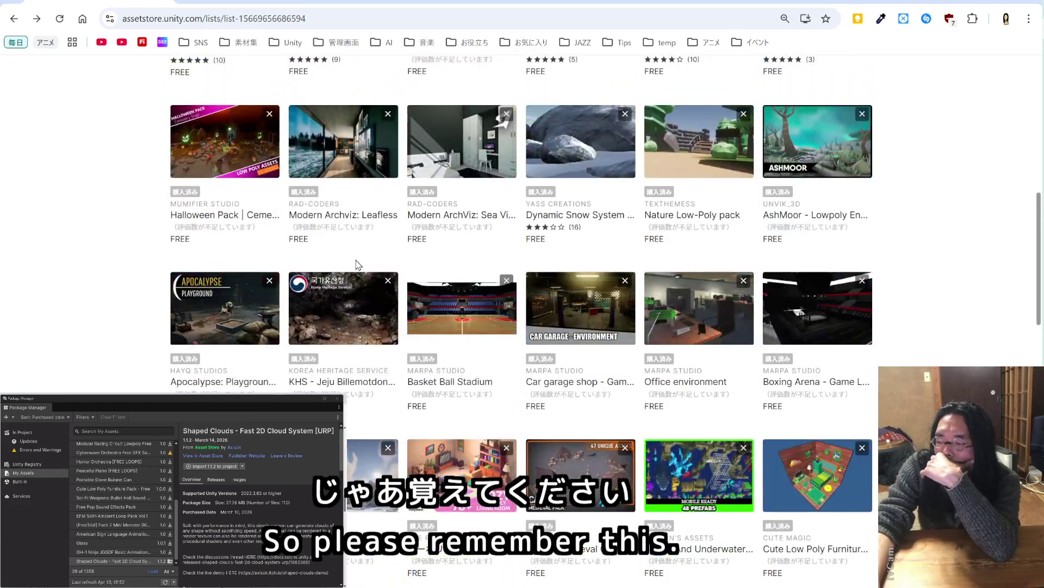
scroll(359, 265, "down", 4)
scroll(357, 265, "down", 4)
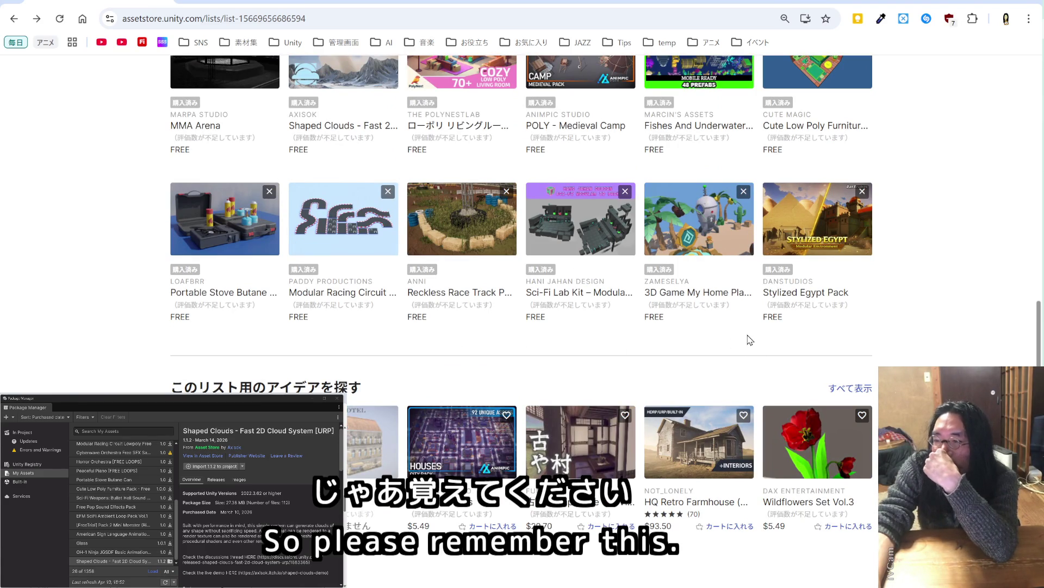
scroll(750, 340, "up", 4)
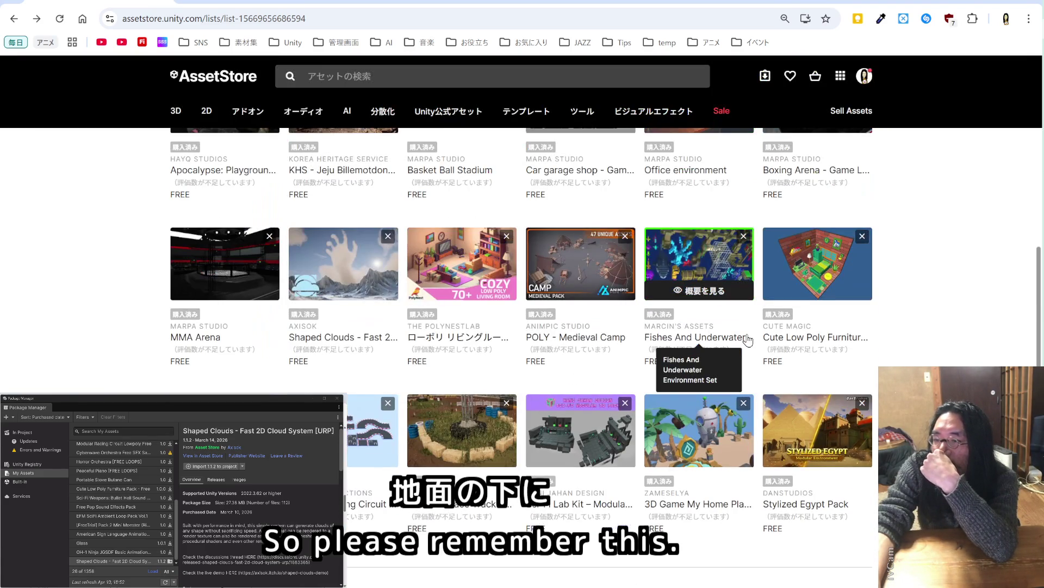
scroll(749, 340, "up", 4)
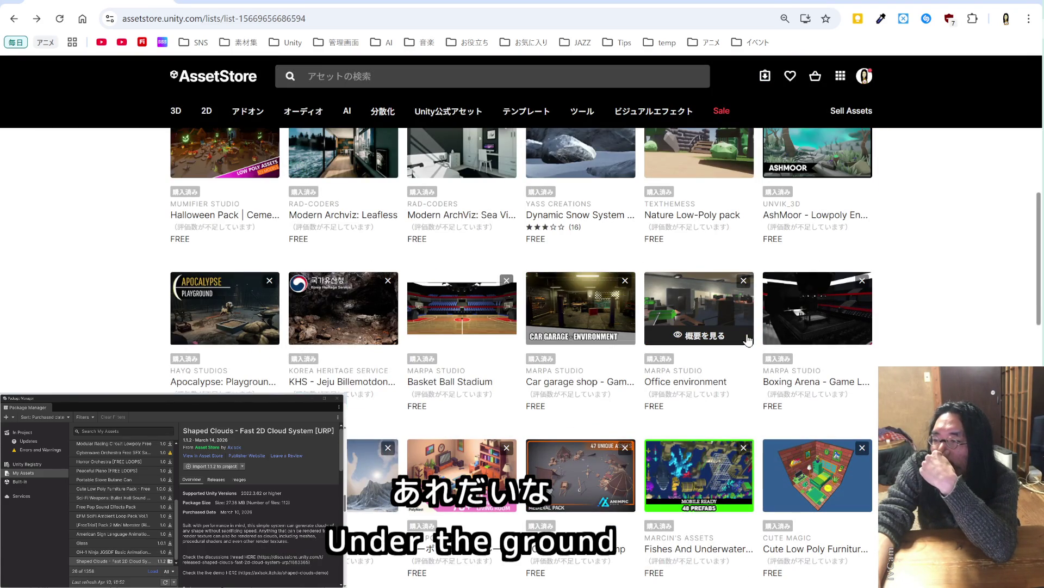
scroll(748, 340, "up", 2)
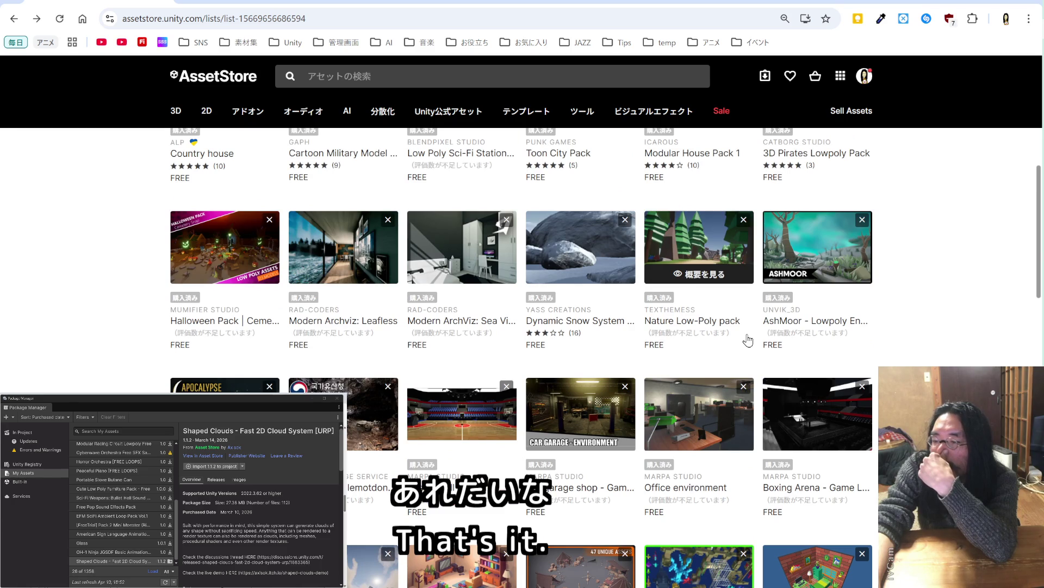
scroll(748, 340, "up", 6)
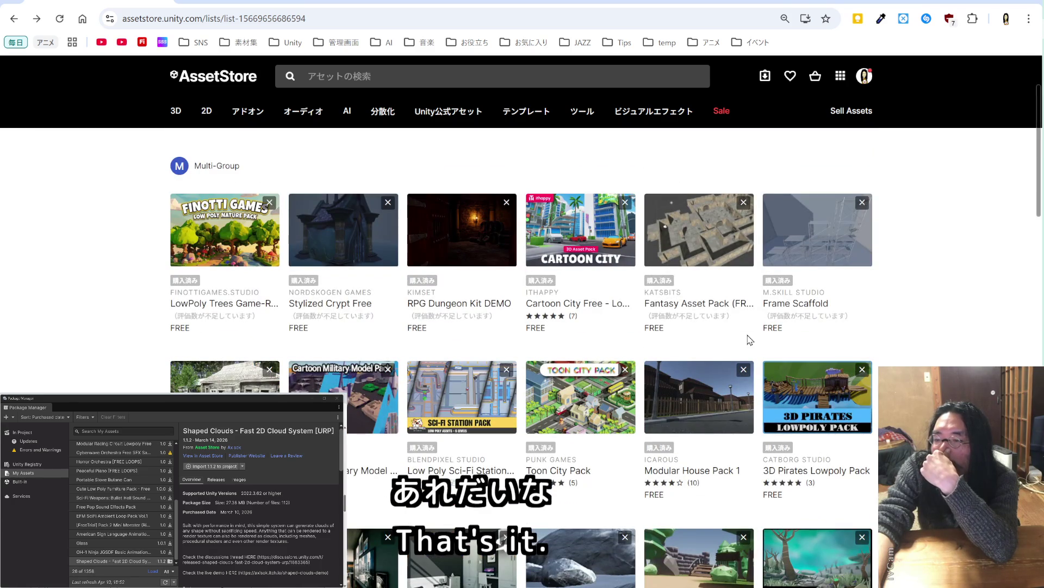
scroll(749, 340, "up", 2)
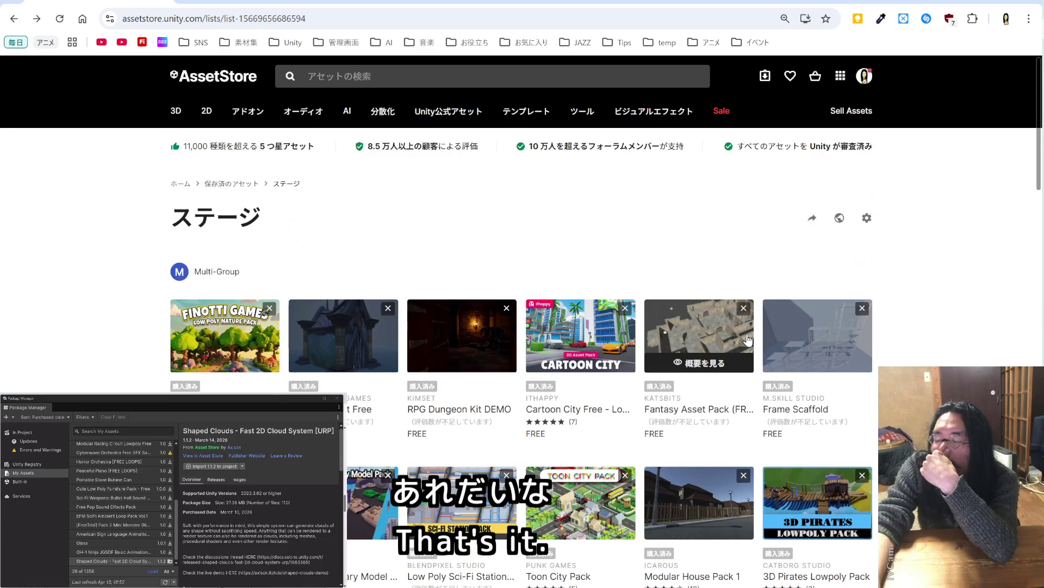
left_click(788, 86)
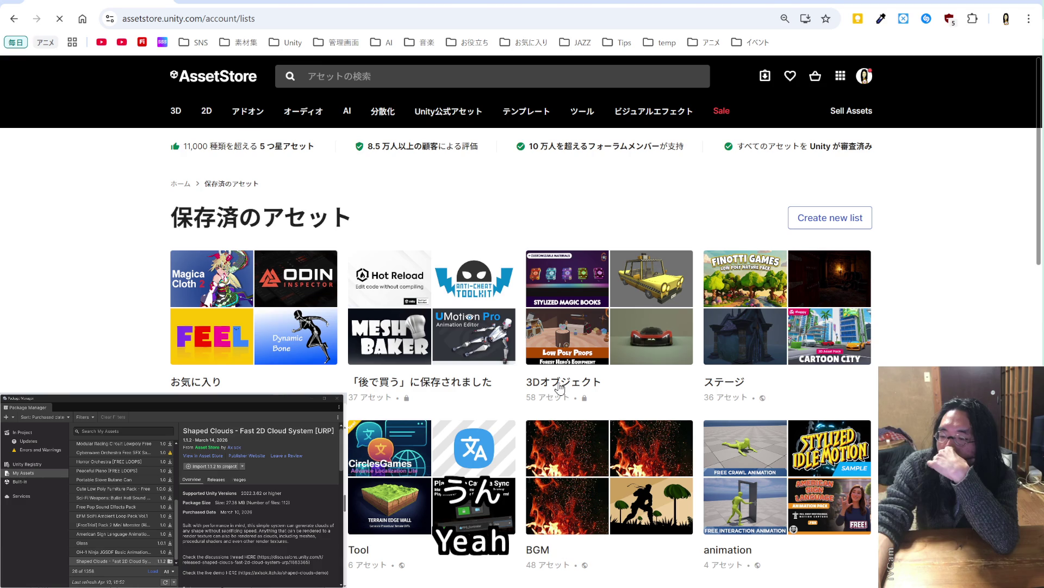
Scroll down the 3Dオブジェクト list and open the free Spooky Graveyard Pack product page
scroll(561, 387, "down", 5)
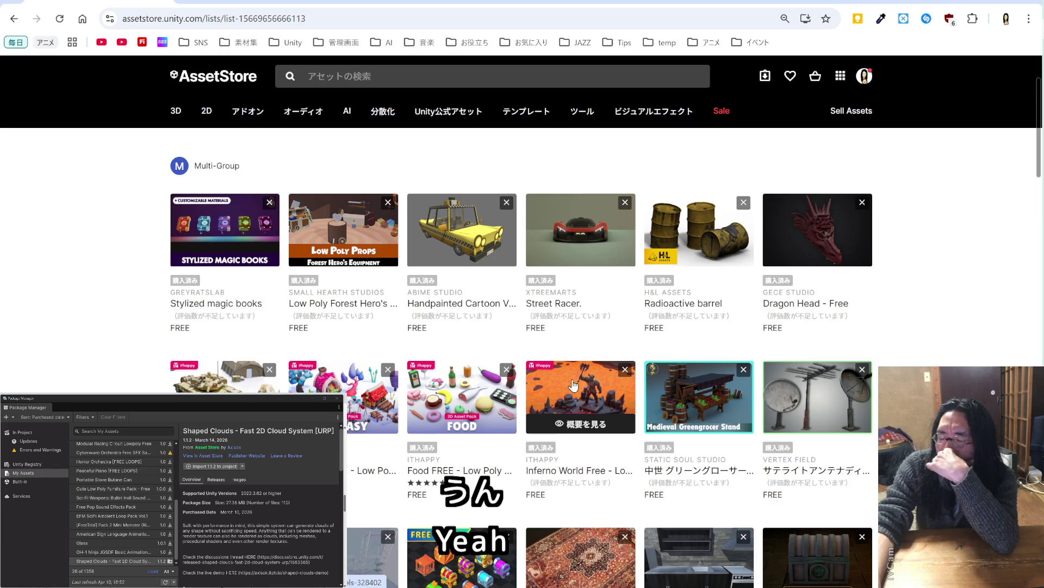
scroll(574, 385, "down", 4)
scroll(574, 385, "down", 2)
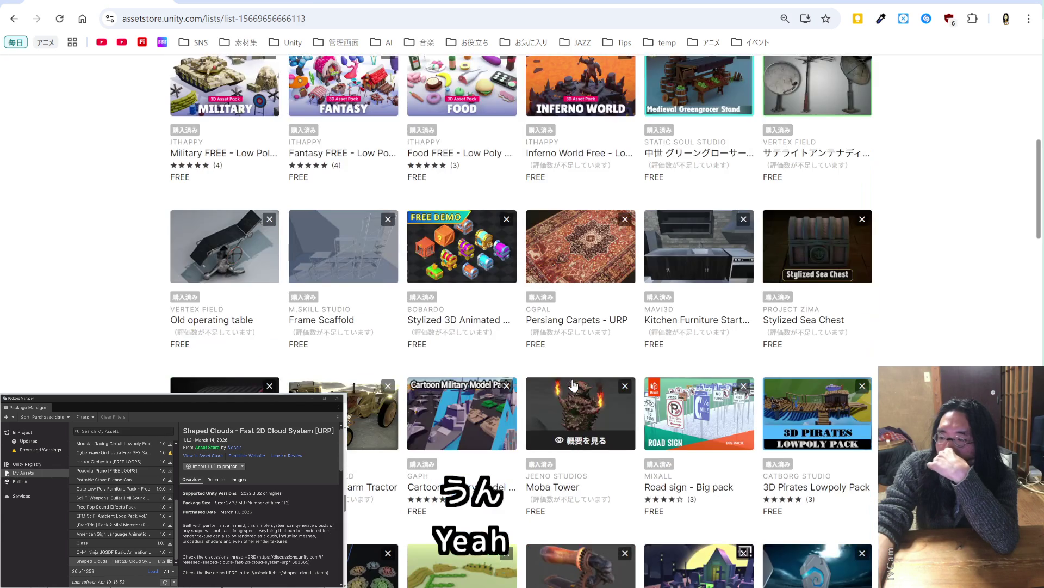
scroll(574, 385, "down", 6)
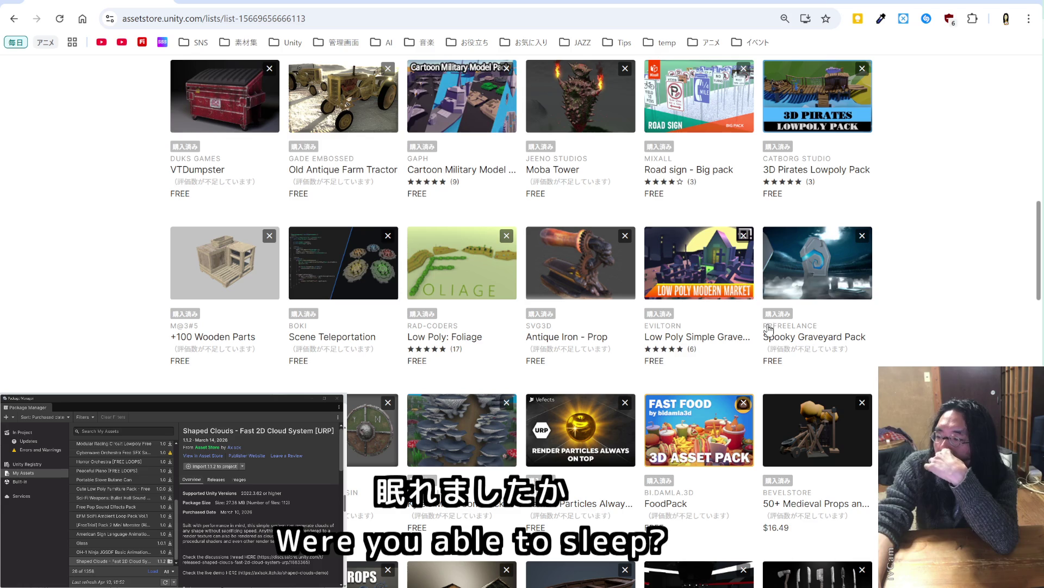
mouse_move(815, 284)
left_click(814, 258)
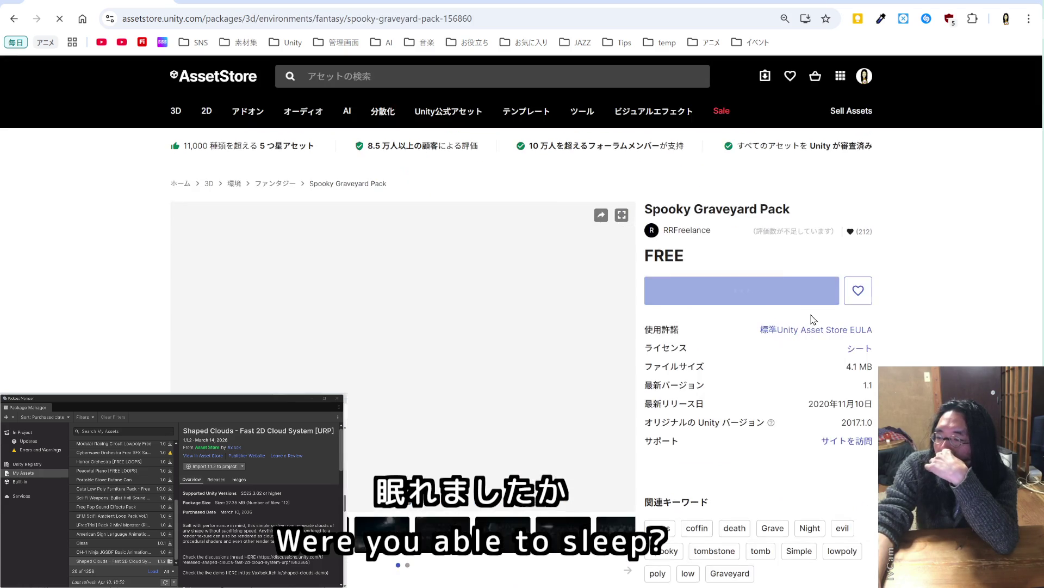
View the pack's fourth to eighth preview images, then open it in Unity for import
scroll(813, 319, "down", 2)
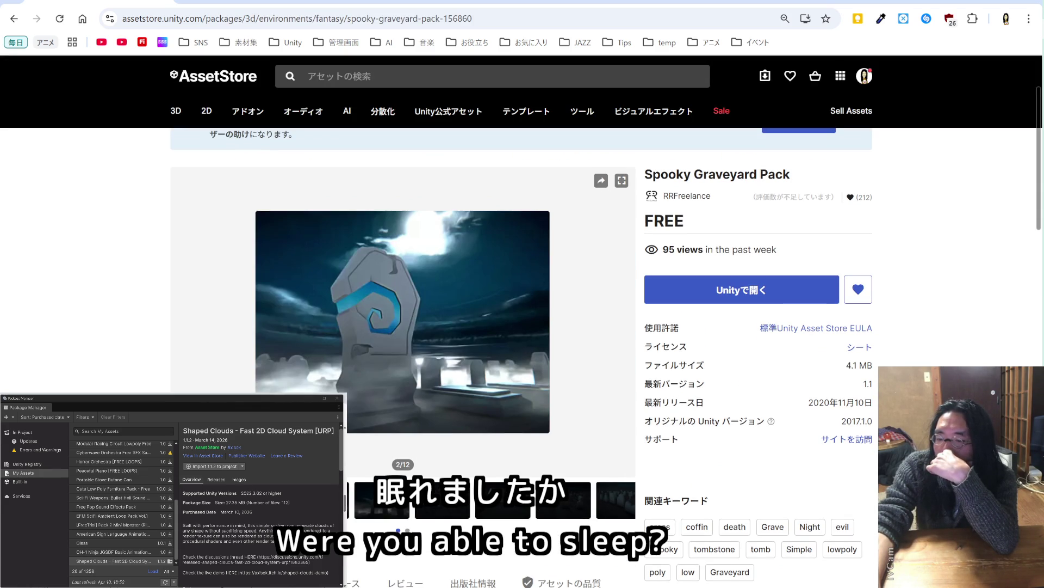
left_click(372, 505)
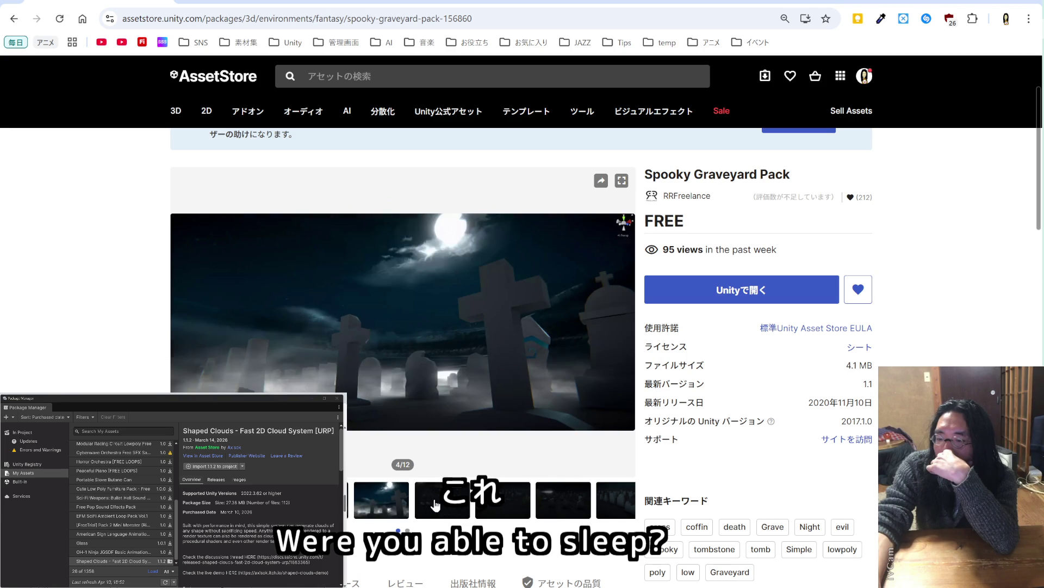
left_click(435, 506)
left_click(483, 506)
left_click(539, 506)
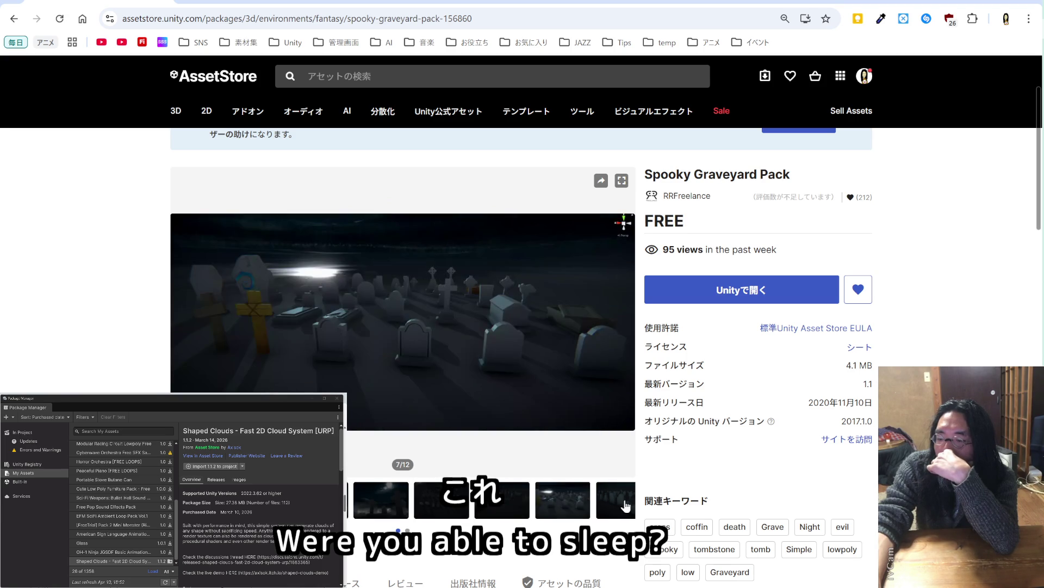
left_click(625, 506)
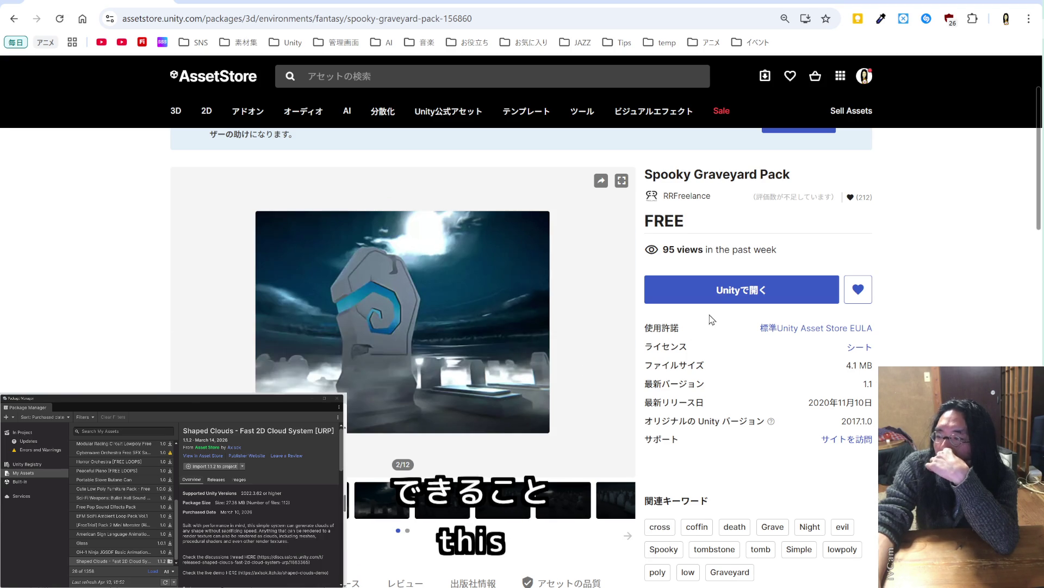
left_click(722, 302)
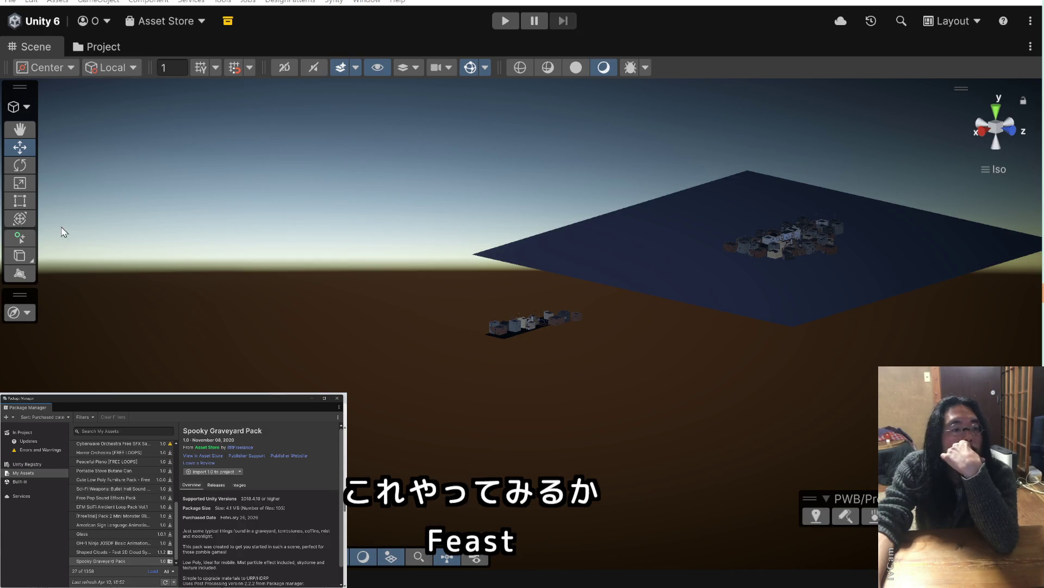
left_click(211, 471)
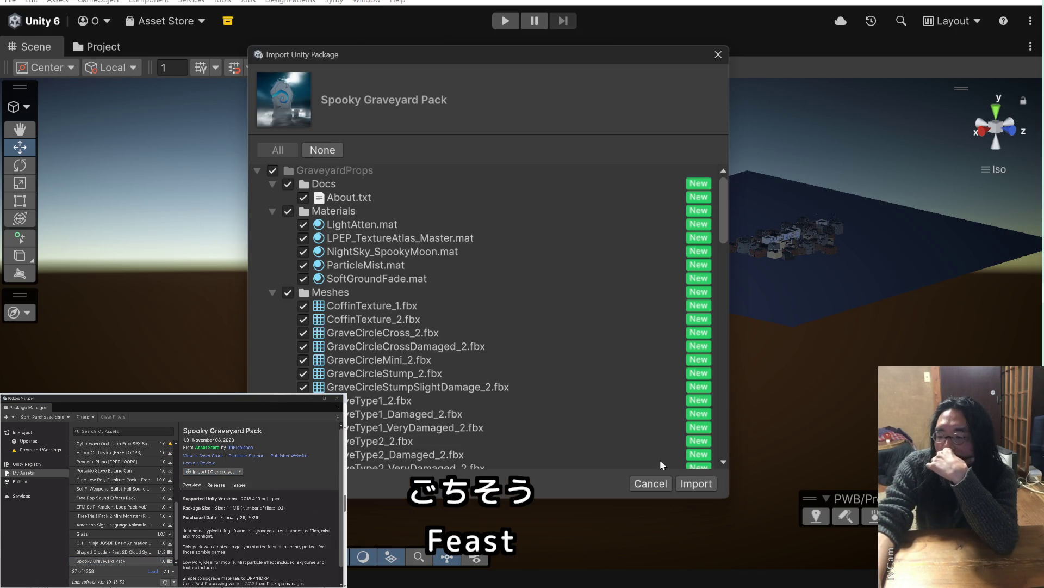
Import all of the Spooky Graveyard Pack's files into the project
left_click(698, 484)
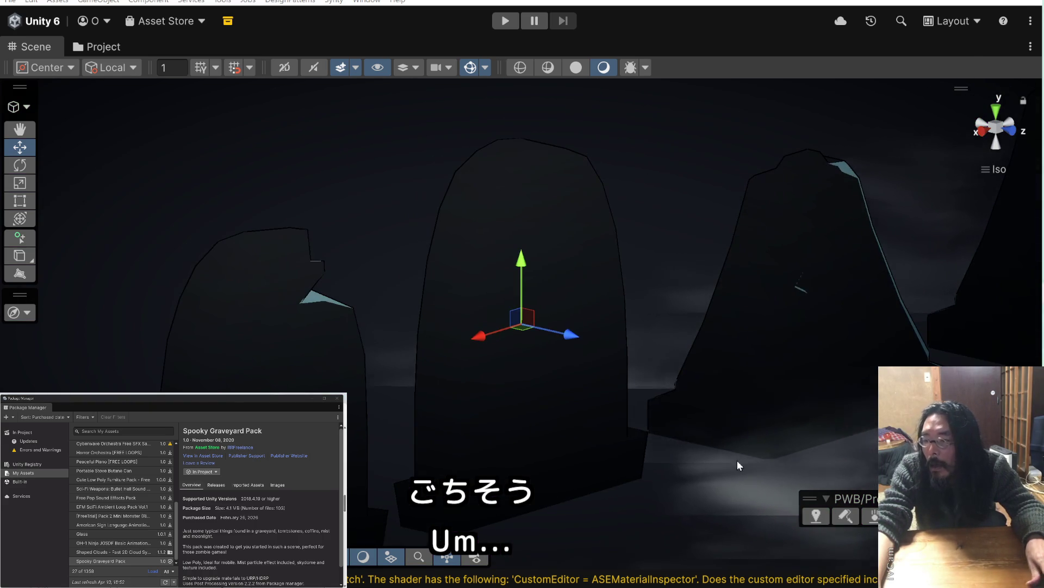
Zoom out, orbit and deselect to view the graveyard's tombstones, coffins and crosses from several sides
scroll(643, 433, "down", 10)
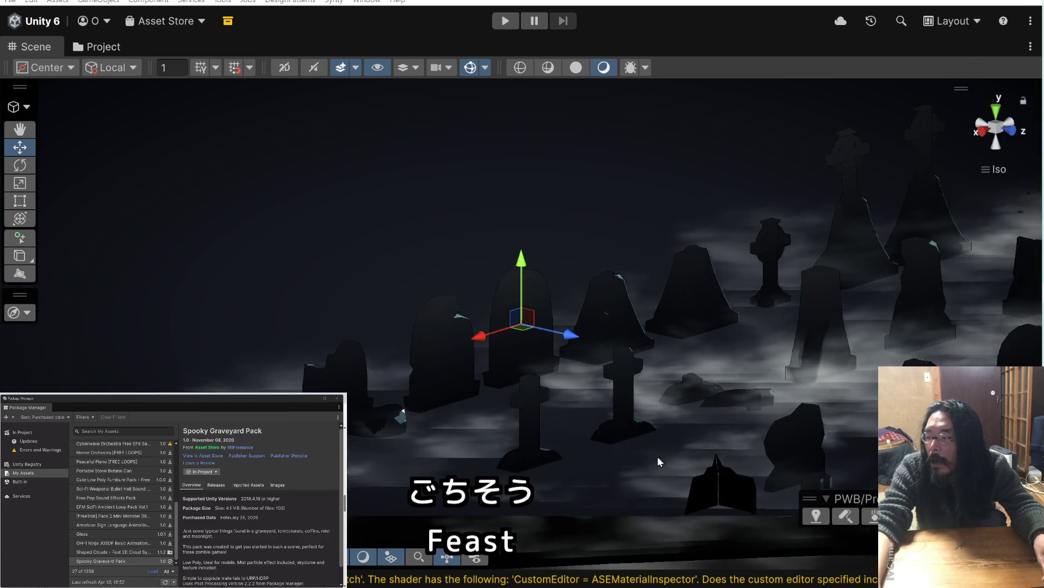
mouse_move(658, 458)
left_mouse_down()
mouse_move(775, 348)
mouse_move(827, 396)
left_mouse_up()
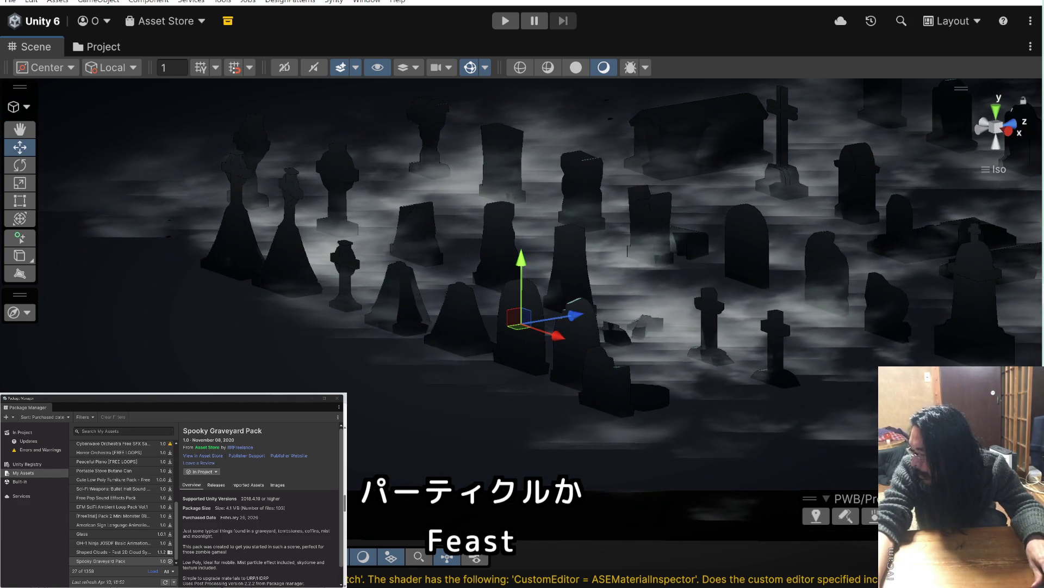
key("shift+d")
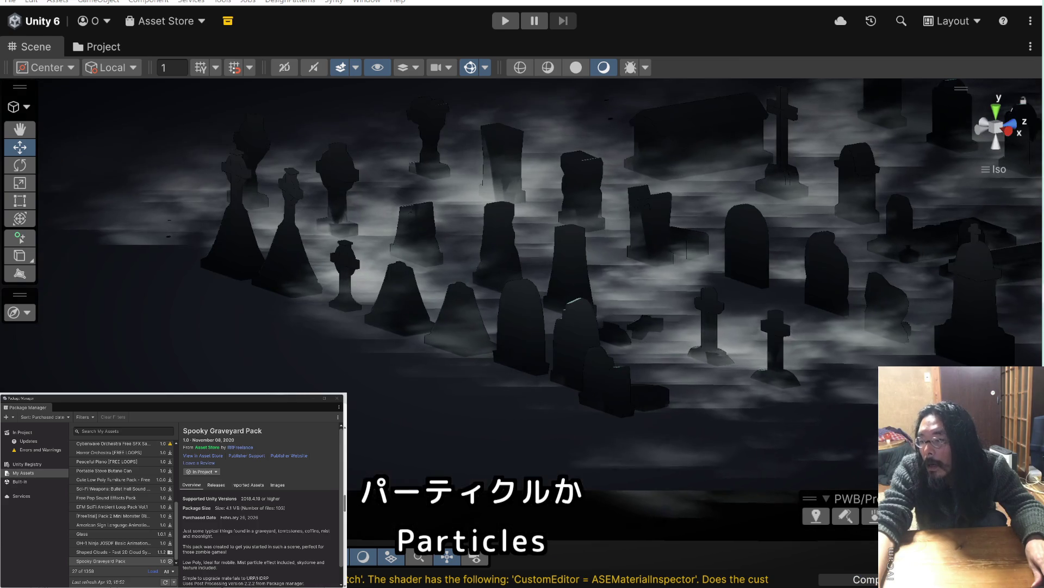
scroll(586, 318, "down", 2)
scroll(585, 318, "down", 1)
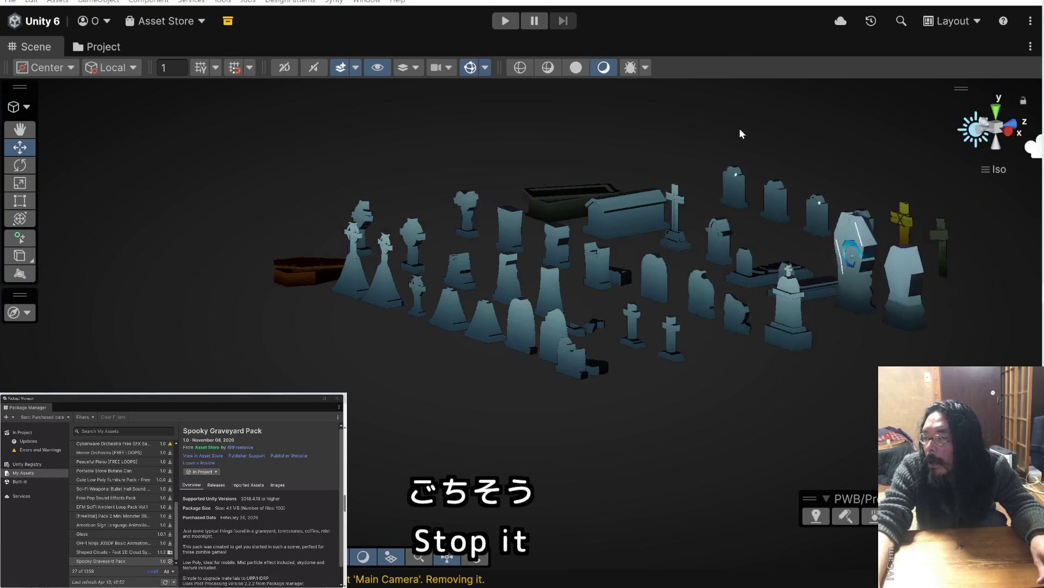
mouse_move(739, 129)
left_mouse_down()
mouse_move(772, 161)
mouse_move(508, 246)
mouse_move(433, 260)
left_mouse_up()
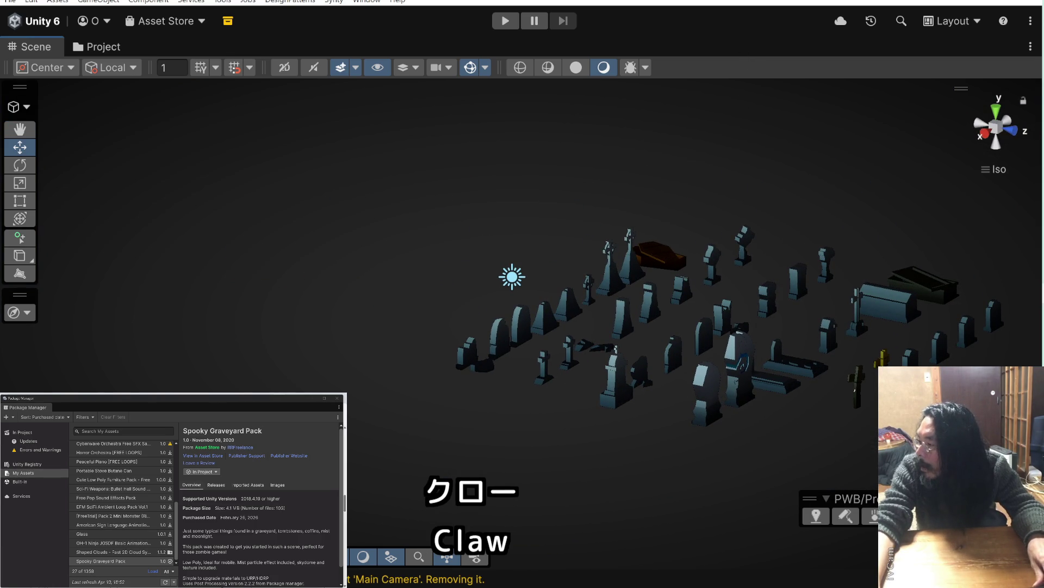
scroll(870, 235, "up", 3)
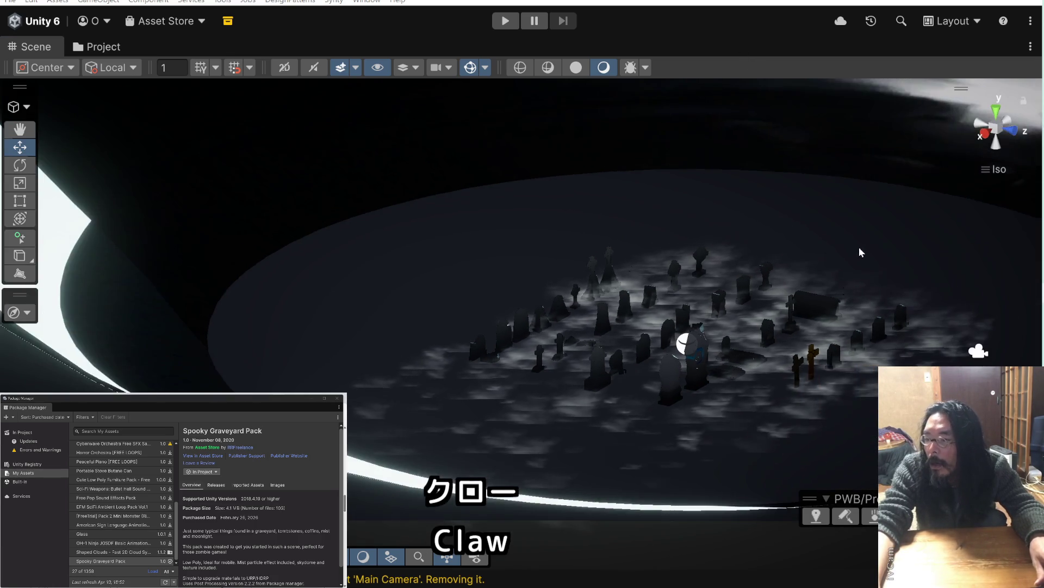
scroll(660, 176, "down", 5)
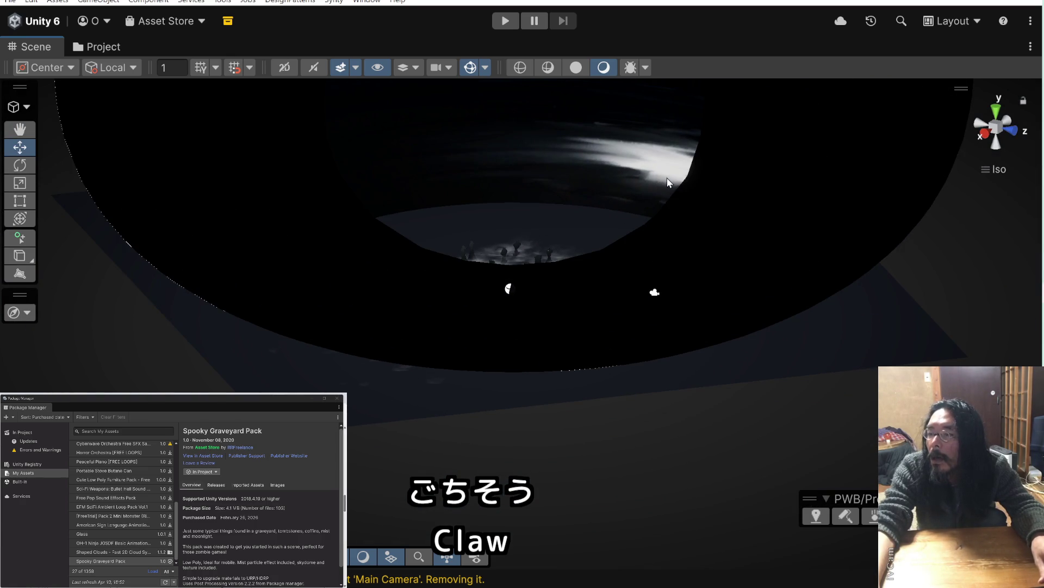
scroll(665, 178, "down", 2)
scroll(636, 293, "up", 5)
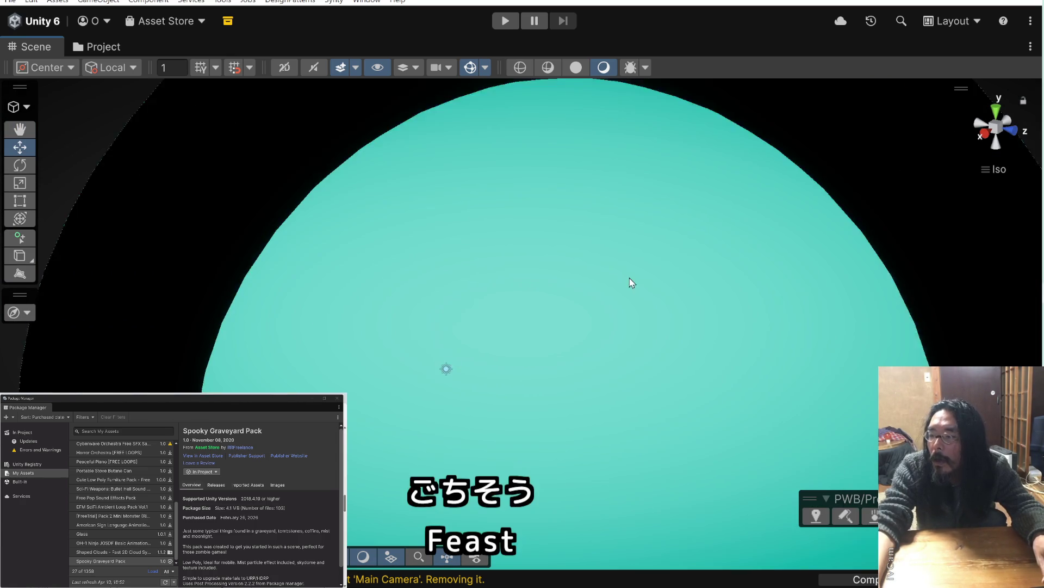
mouse_move(631, 282)
left_mouse_down()
mouse_move(697, 226)
mouse_move(718, 229)
mouse_move(704, 245)
mouse_move(798, 170)
mouse_move(685, 291)
mouse_move(721, 284)
mouse_move(720, 301)
mouse_move(710, 277)
left_mouse_up()
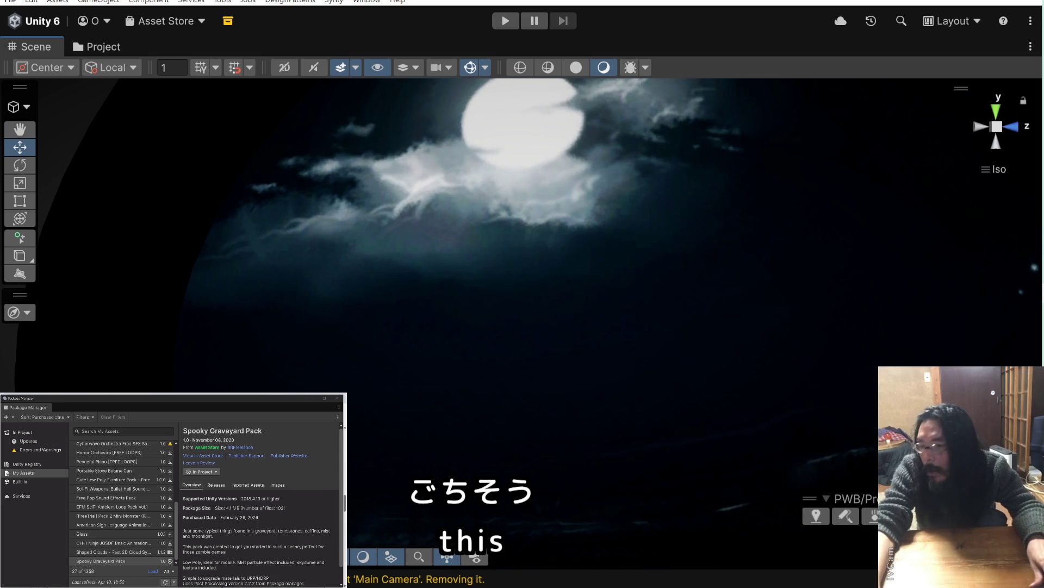
scroll(586, 188, "down", 5)
scroll(566, 288, "up", 5)
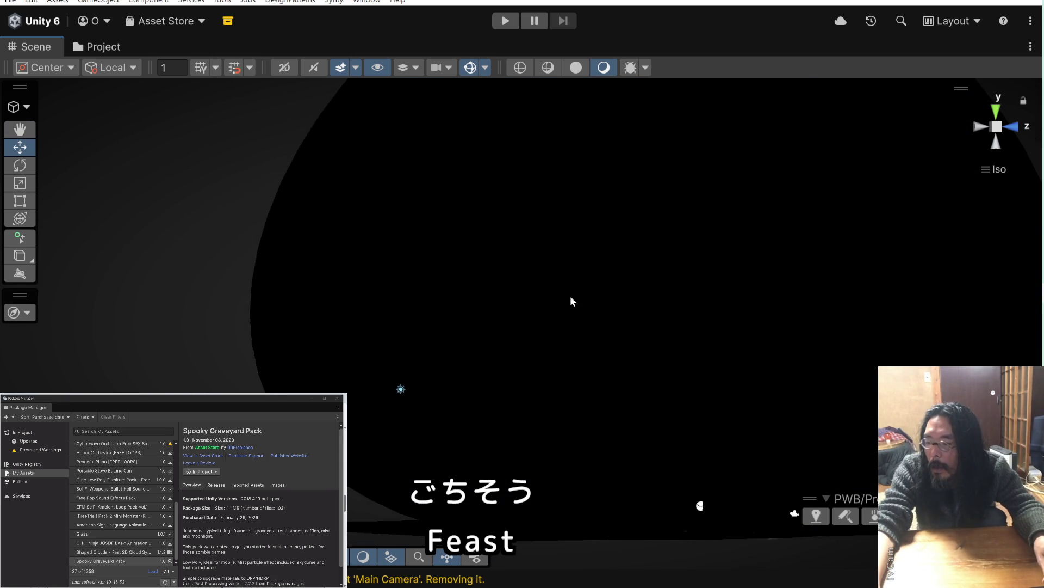
mouse_move(583, 293)
left_mouse_down()
mouse_move(443, 367)
mouse_move(428, 356)
mouse_move(440, 390)
mouse_move(411, 333)
mouse_move(319, 370)
mouse_move(239, 350)
mouse_move(508, 416)
mouse_move(532, 357)
mouse_move(569, 415)
mouse_move(653, 416)
mouse_move(593, 305)
mouse_move(601, 311)
mouse_move(641, 161)
mouse_move(681, 161)
mouse_move(625, 163)
mouse_move(597, 297)
mouse_move(602, 366)
mouse_move(653, 367)
left_mouse_up()
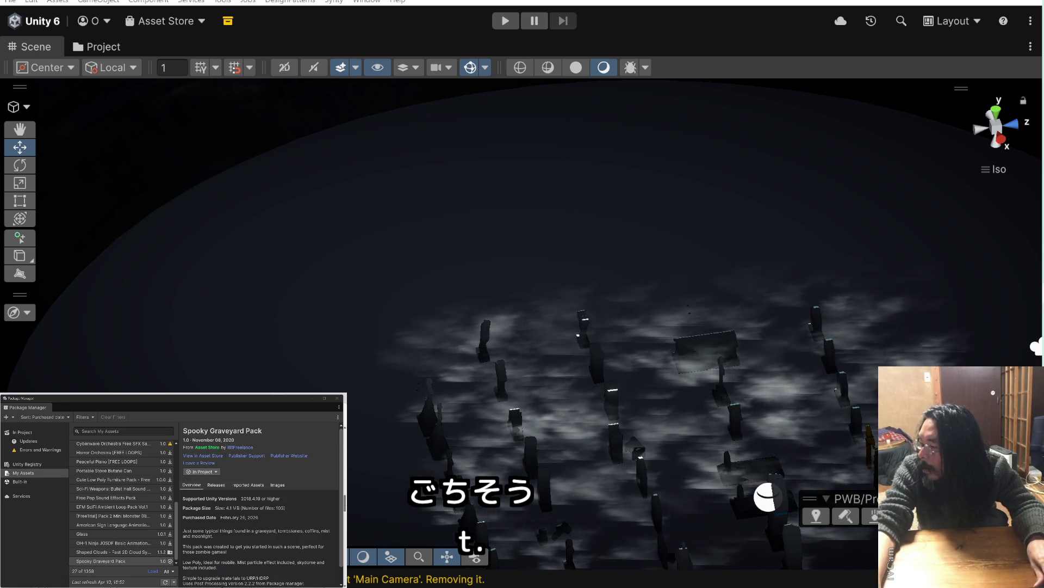
Save the modified graveyard scene, then frame an object at the city street's left end
left_click(497, 310)
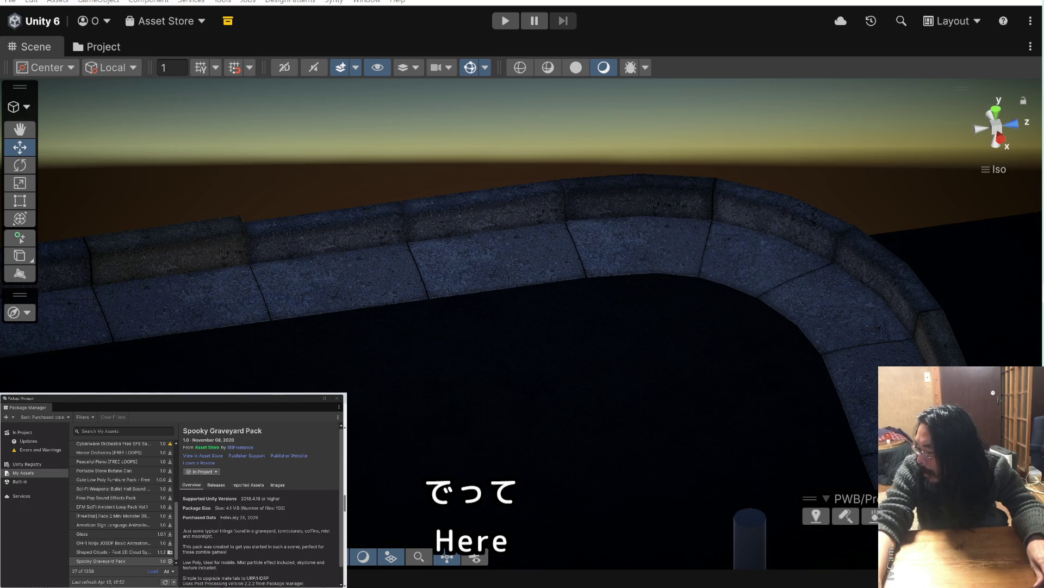
key("f")
mouse_move(783, 405)
left_mouse_down()
mouse_move(684, 356)
mouse_move(698, 360)
mouse_move(681, 320)
left_mouse_up()
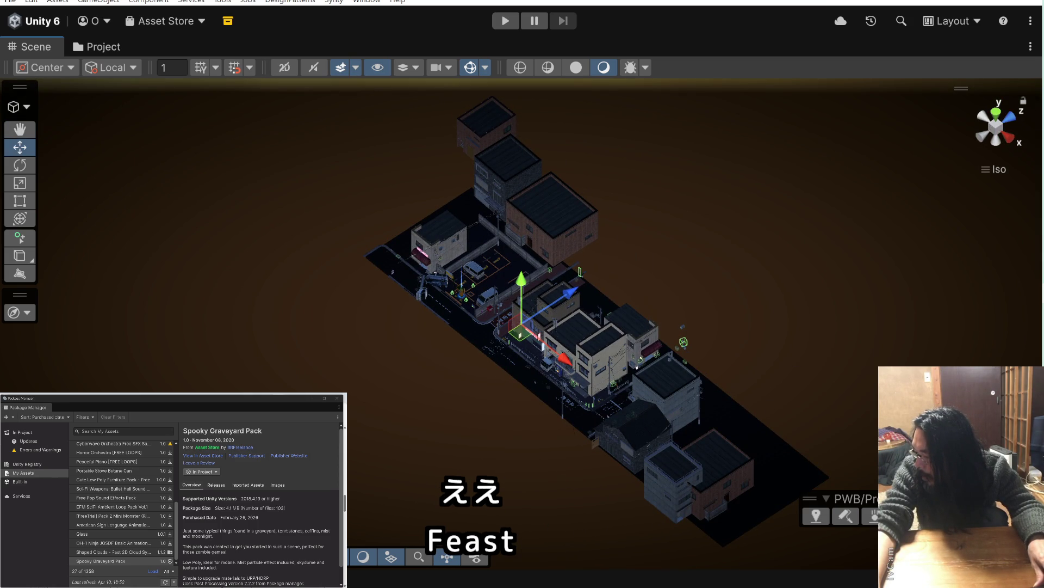
key("ctrl+a")
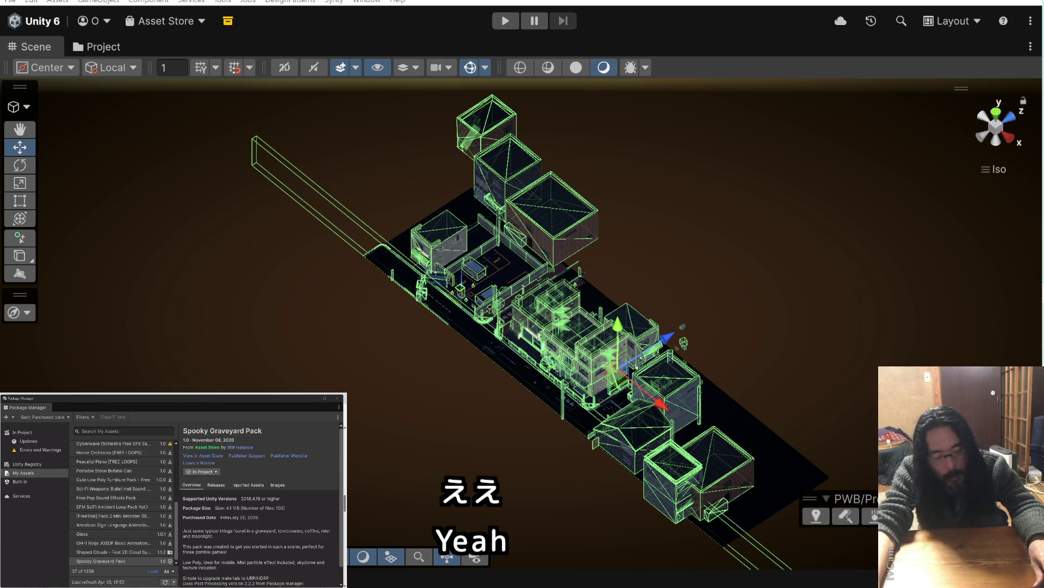
left_click(383, 250)
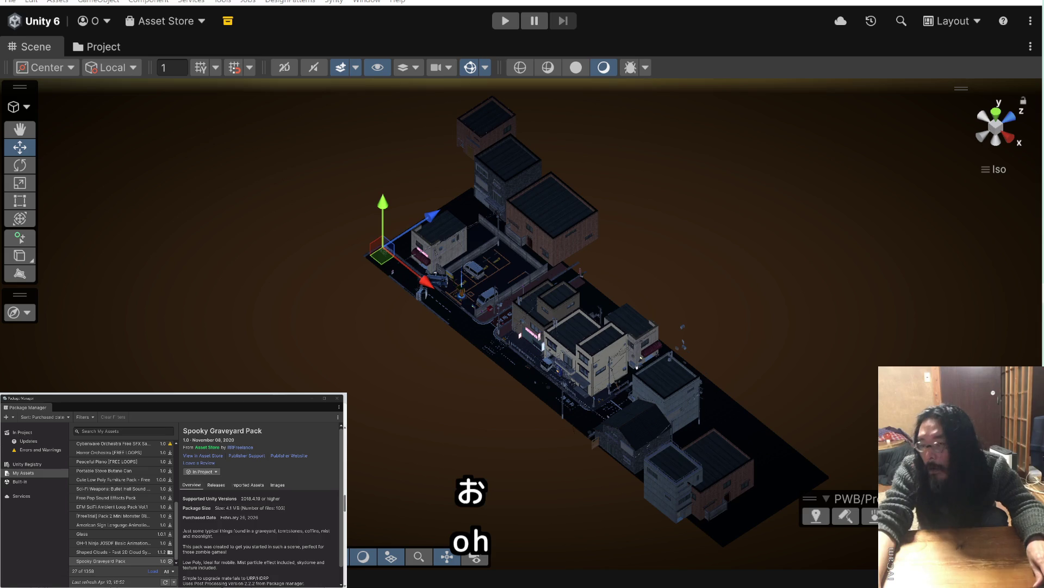
key("f")
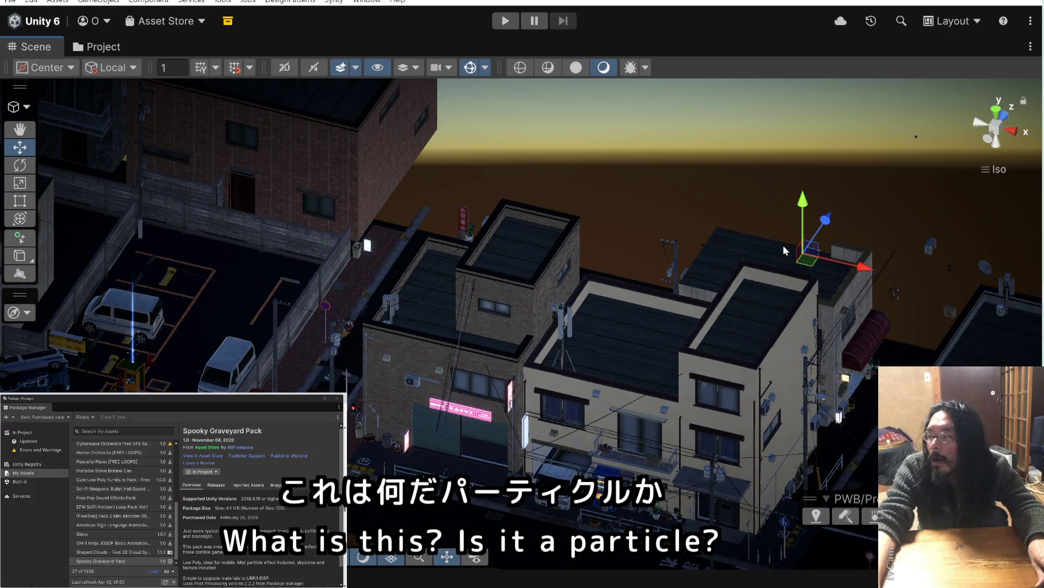
Select the fog particle object above the rooftops and move it over the left-hand buildings
left_click(782, 245)
left_click(785, 196)
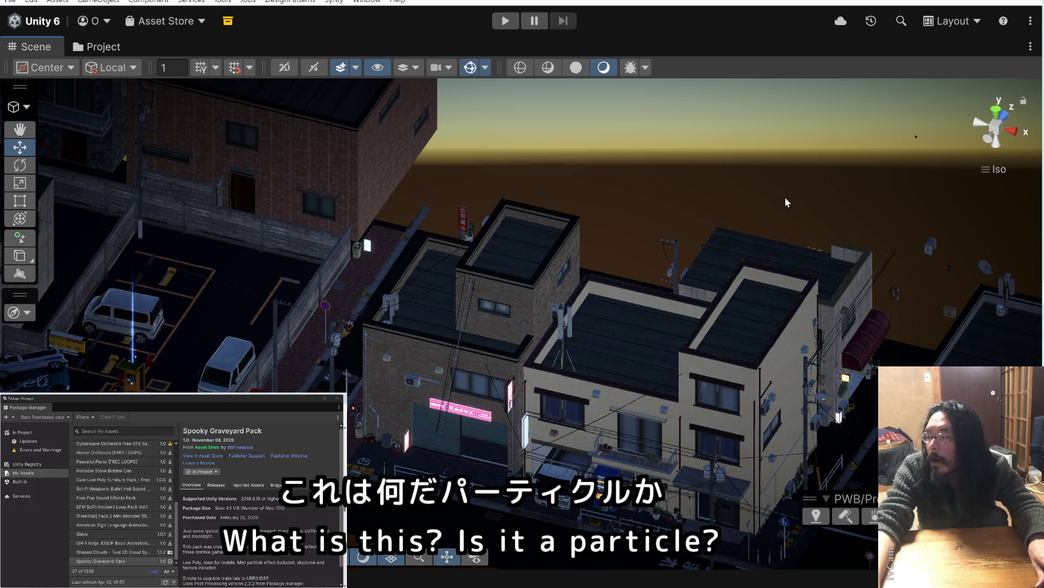
left_click(814, 245)
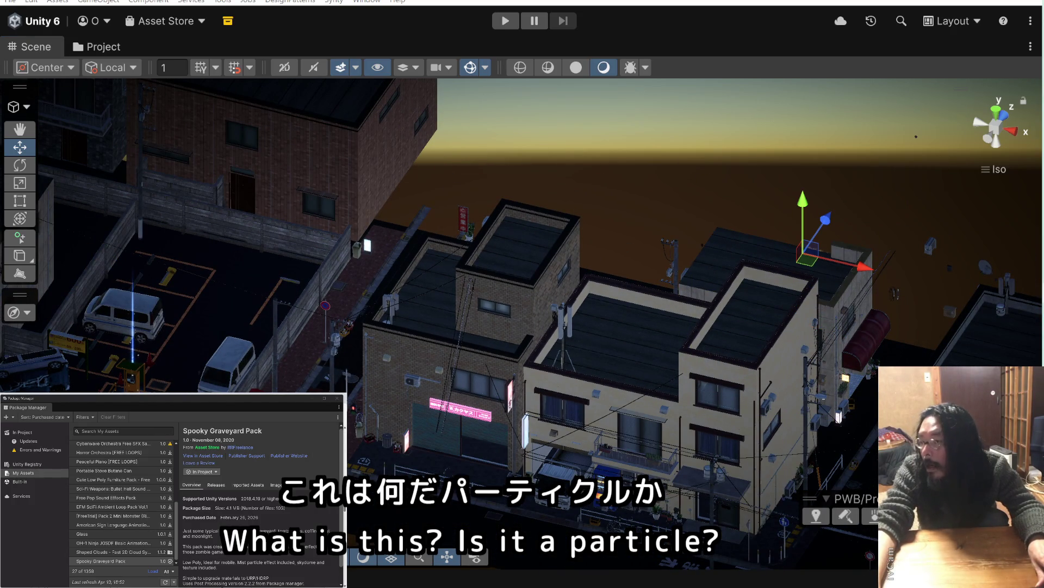
mouse_move(925, 283)
left_mouse_down()
mouse_move(751, 266)
mouse_move(845, 314)
left_mouse_up()
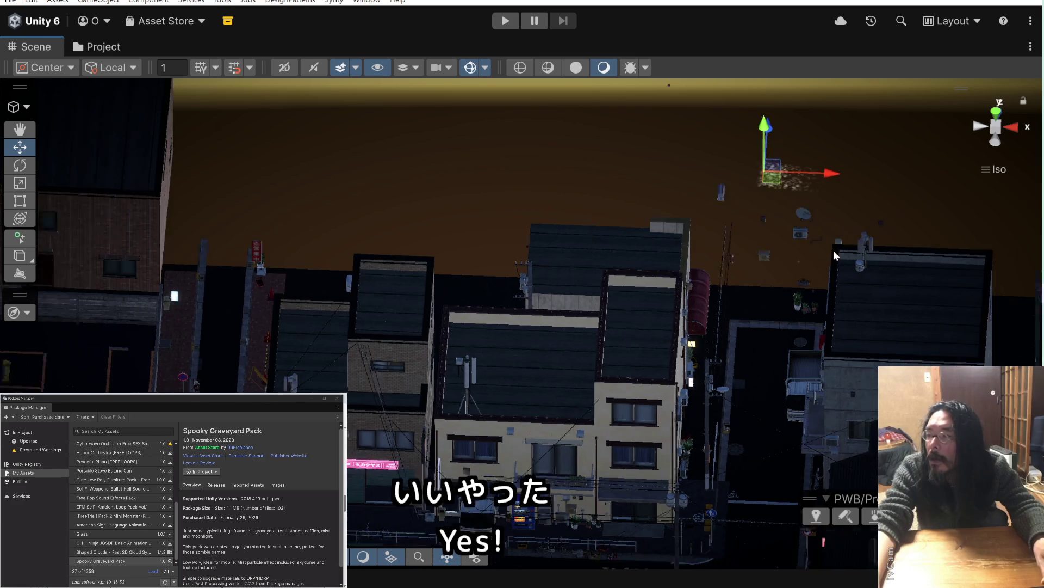
left_click_drag(739, 190, 269, 231)
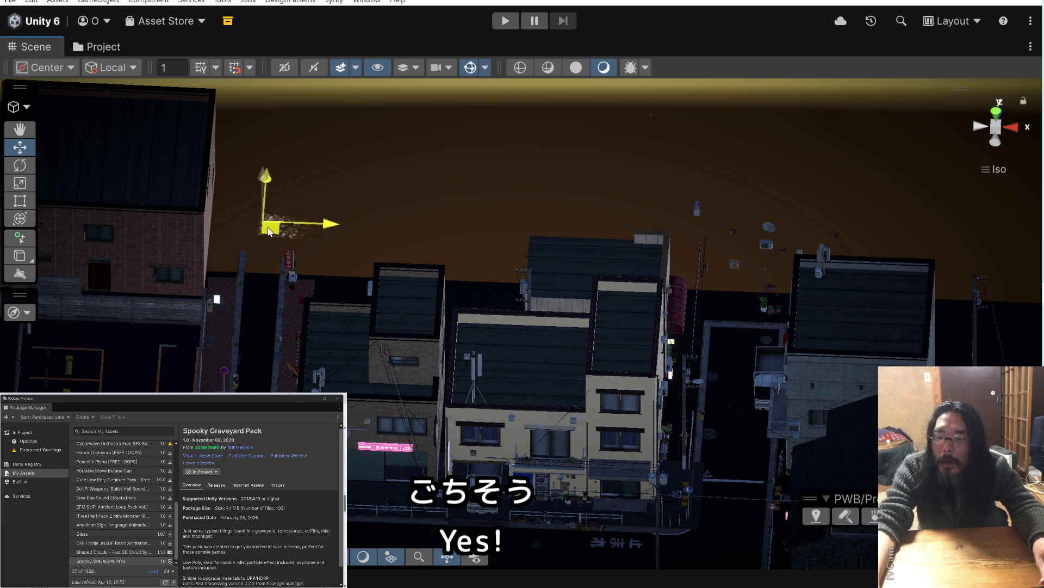
left_click_drag(326, 252, 361, 250)
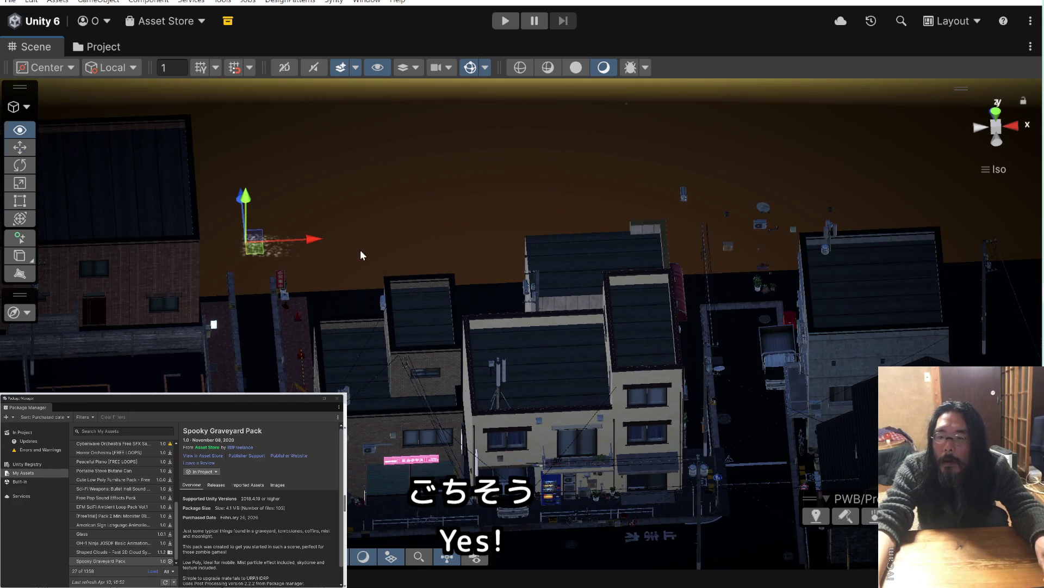
Rotate the fog particle object about 90 degrees
left_click(30, 168)
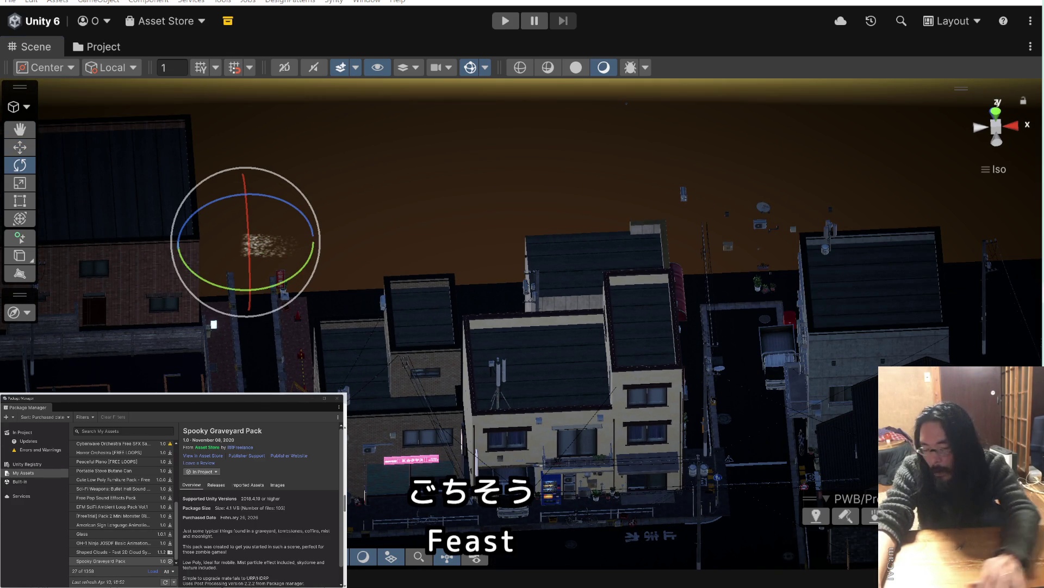
left_click_drag(313, 228, 297, 186)
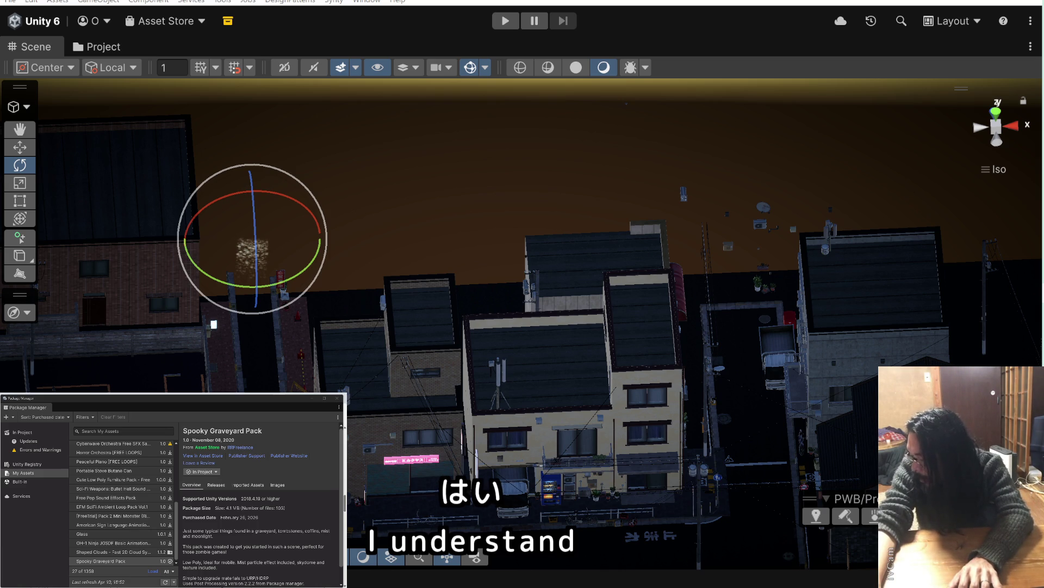
left_click(253, 250)
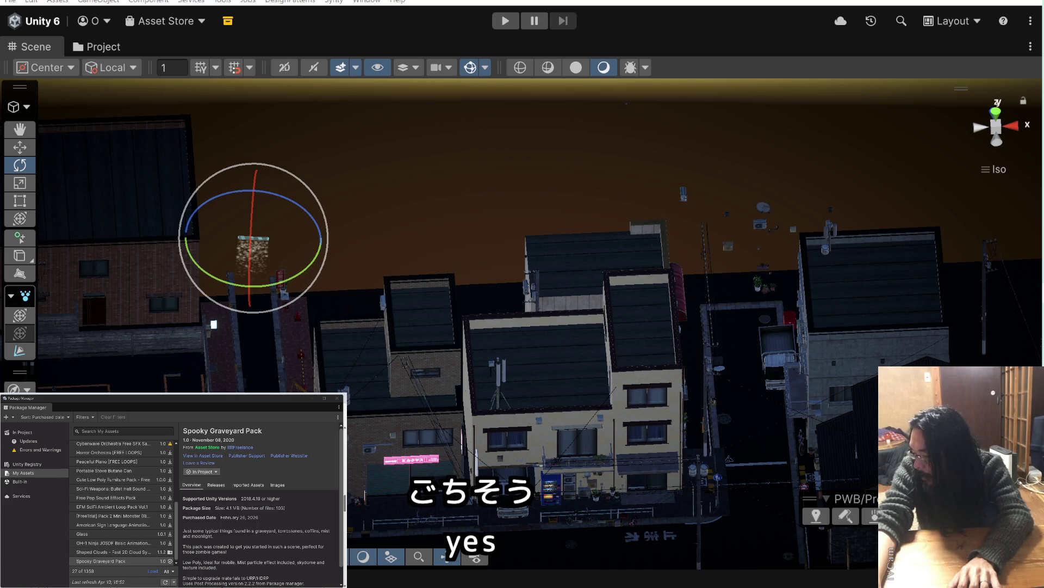
scroll(422, 199, "up", 2)
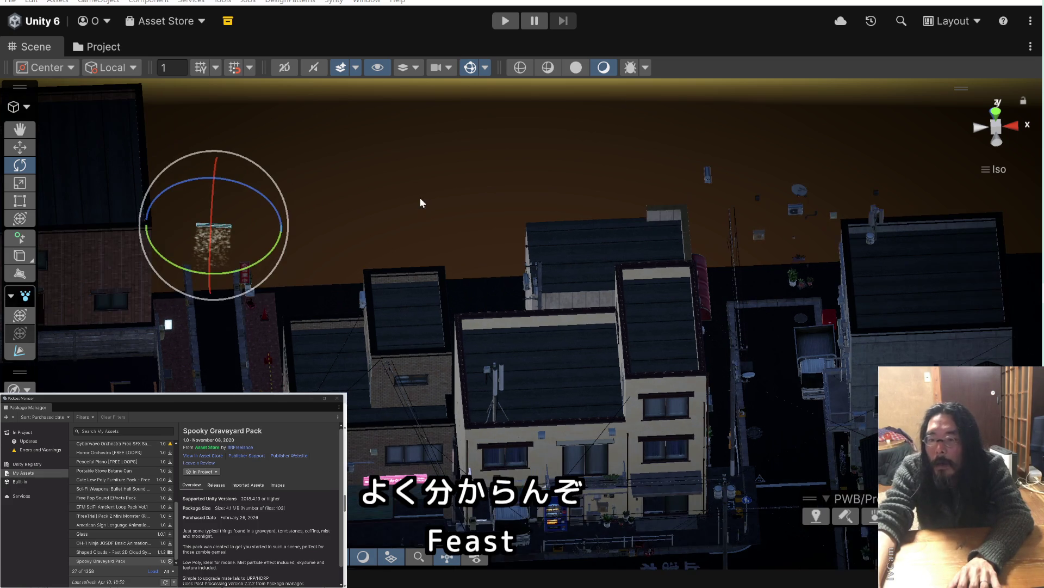
Switch the Move tool to global axes and nudge the fog object up and right, undoing the last nudge
left_click(23, 146)
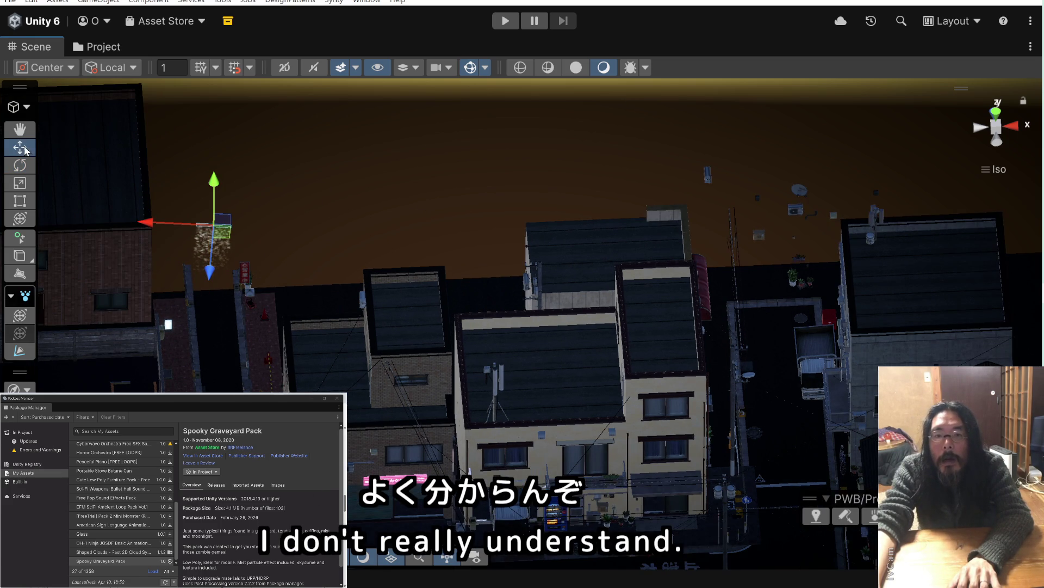
left_click(104, 71)
left_click(123, 83)
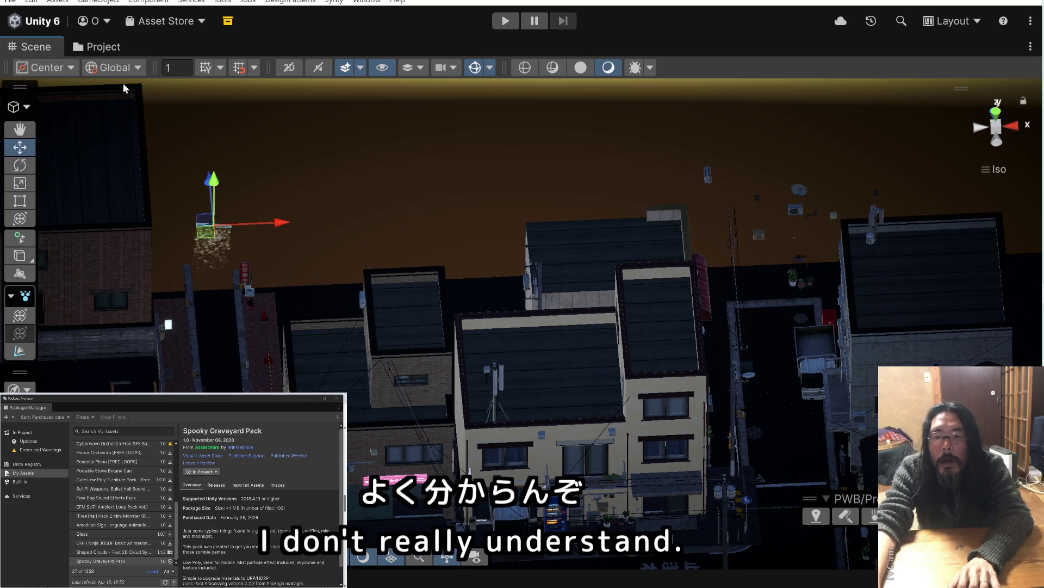
left_click(123, 83)
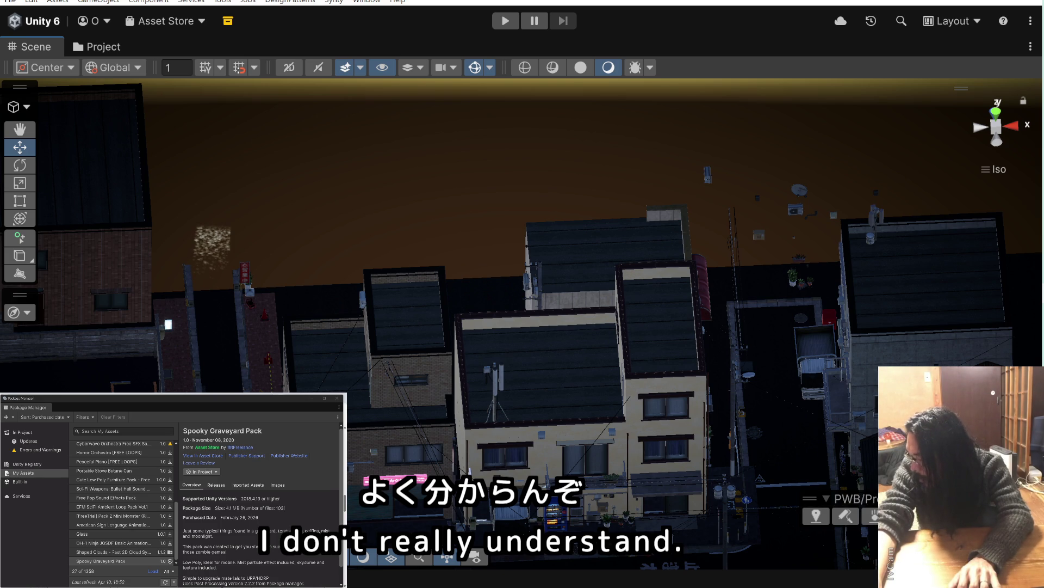
left_click(213, 234)
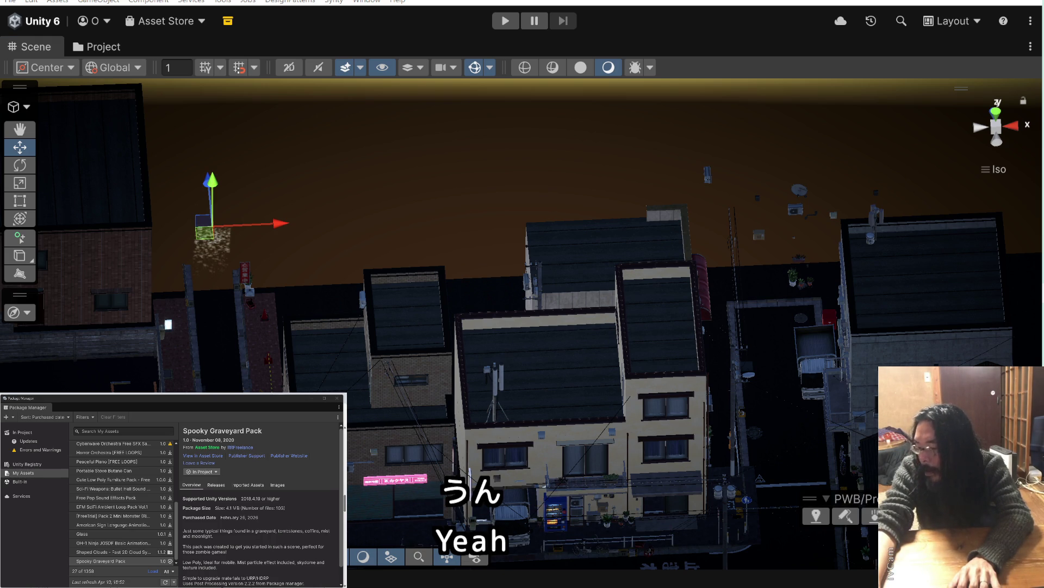
left_click_drag(204, 233, 217, 223)
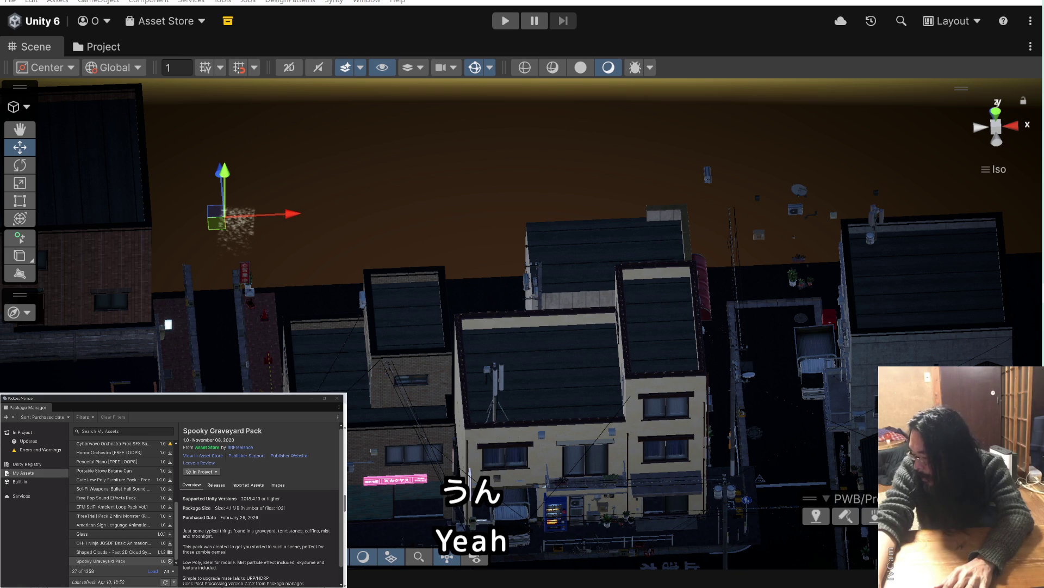
left_click_drag(218, 220, 231, 209)
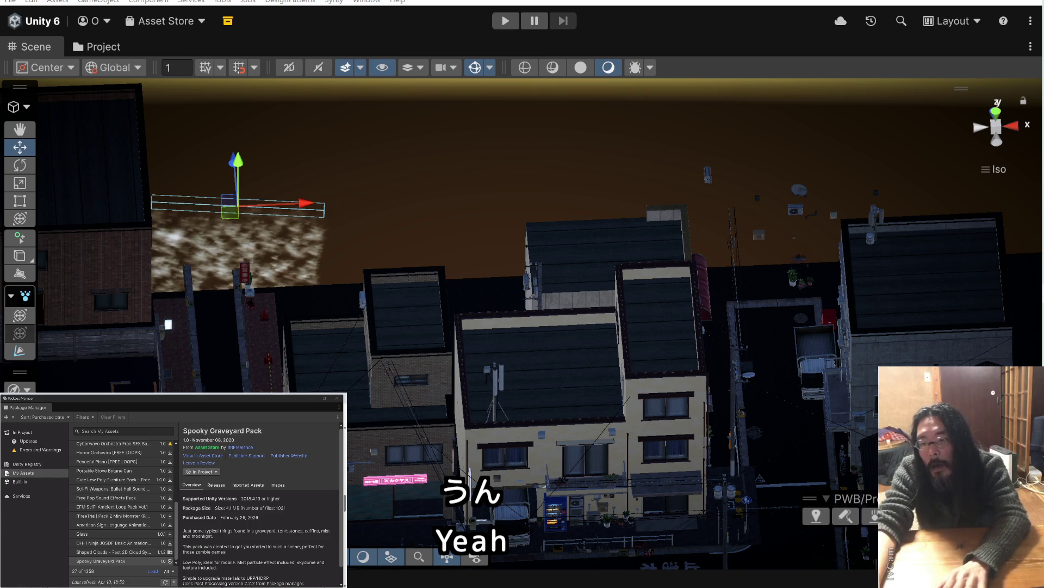
key("ctrl+z")
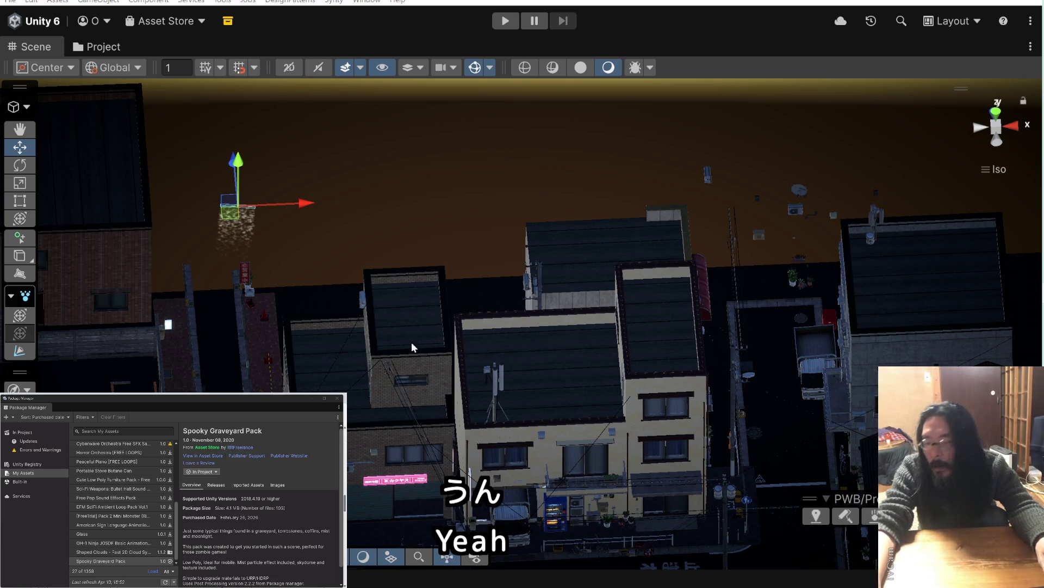
Lower the fog emitter toward the top of the alley between the buildings
mouse_move(294, 245)
left_mouse_down()
mouse_move(222, 198)
mouse_move(404, 237)
mouse_move(401, 387)
left_mouse_up()
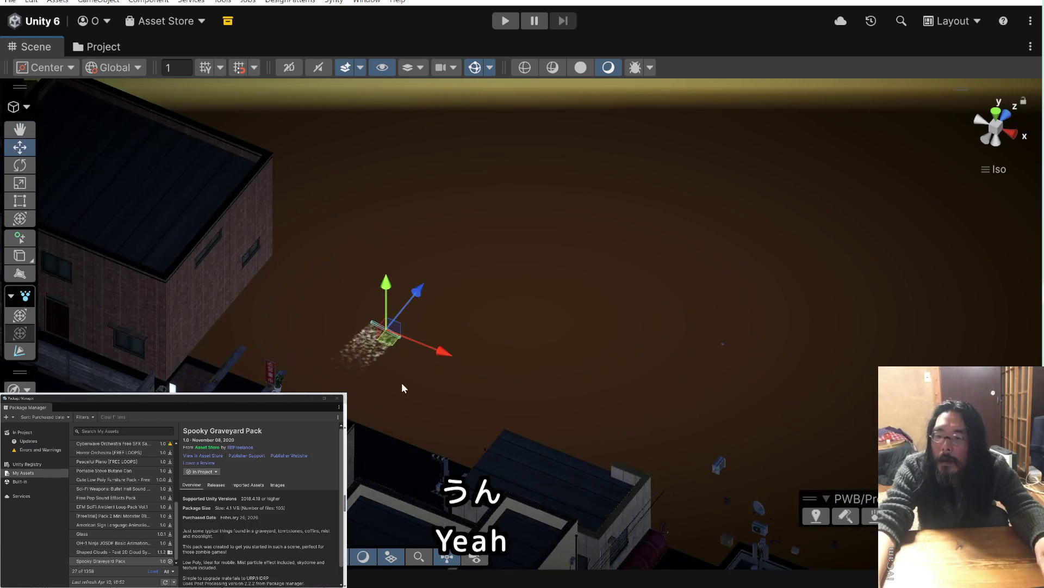
left_click_drag(397, 351, 566, 479)
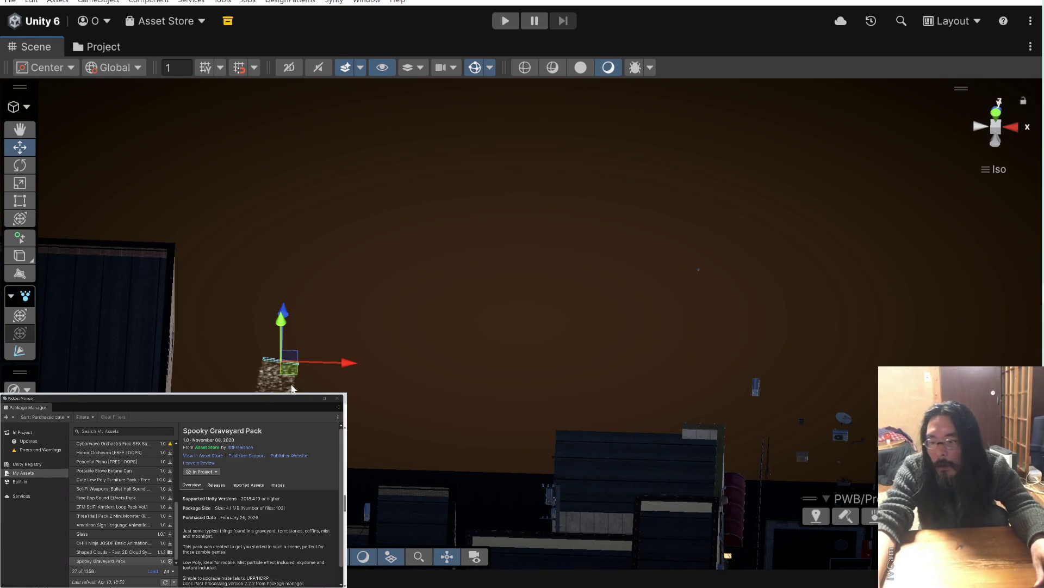
left_click_drag(282, 321, 237, 376)
left_click_drag(419, 368, 419, 295)
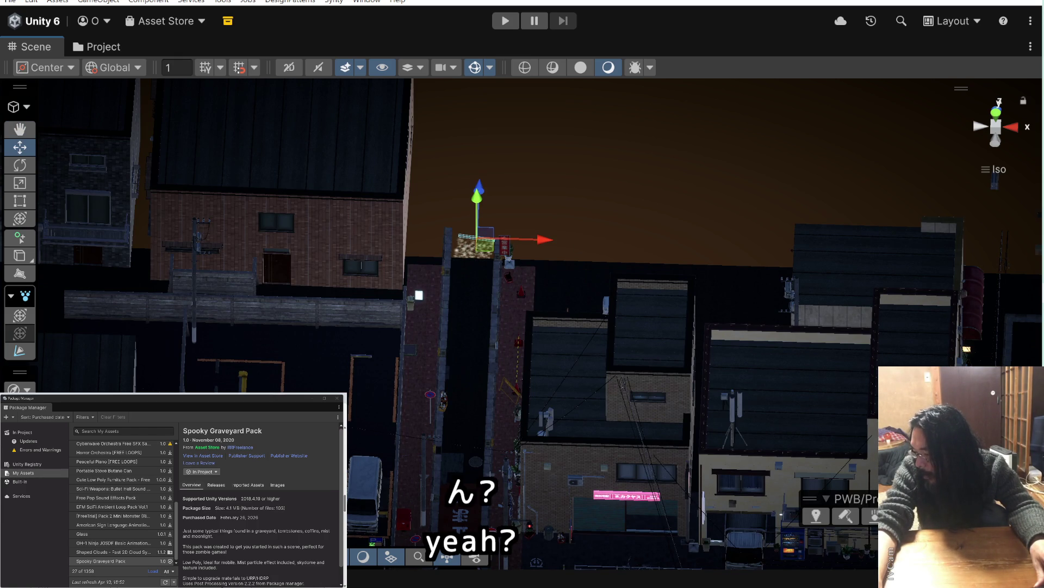
key("ctrl+z")
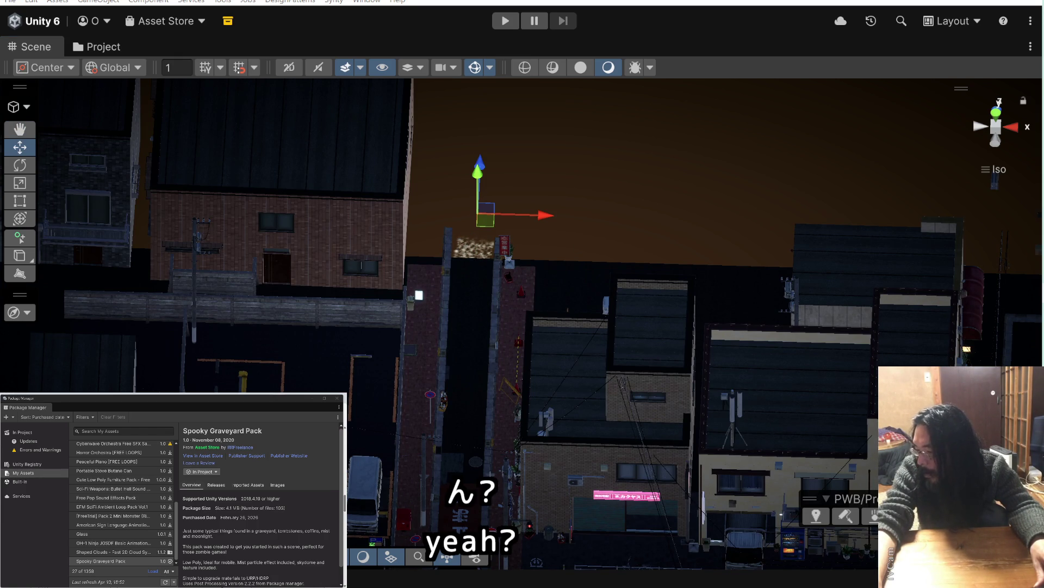
mouse_move(419, 294)
left_mouse_down()
mouse_move(383, 247)
mouse_move(196, 173)
mouse_move(380, 249)
mouse_move(549, 296)
mouse_move(623, 421)
left_mouse_up()
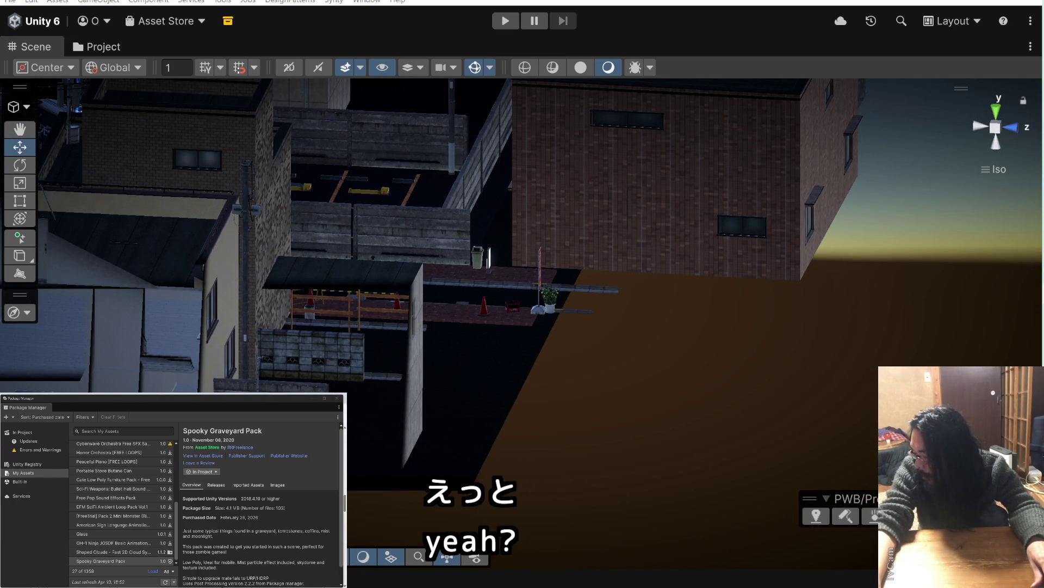
Frame the fog emitter, delete it and restore it with Ctrl+Z, then view the street from above
key("f")
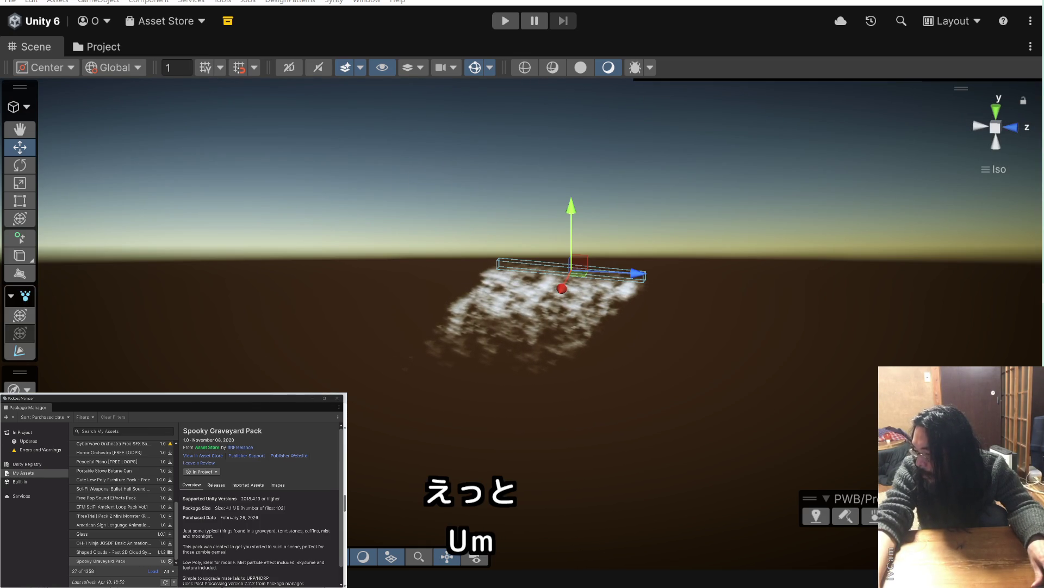
key("Delete")
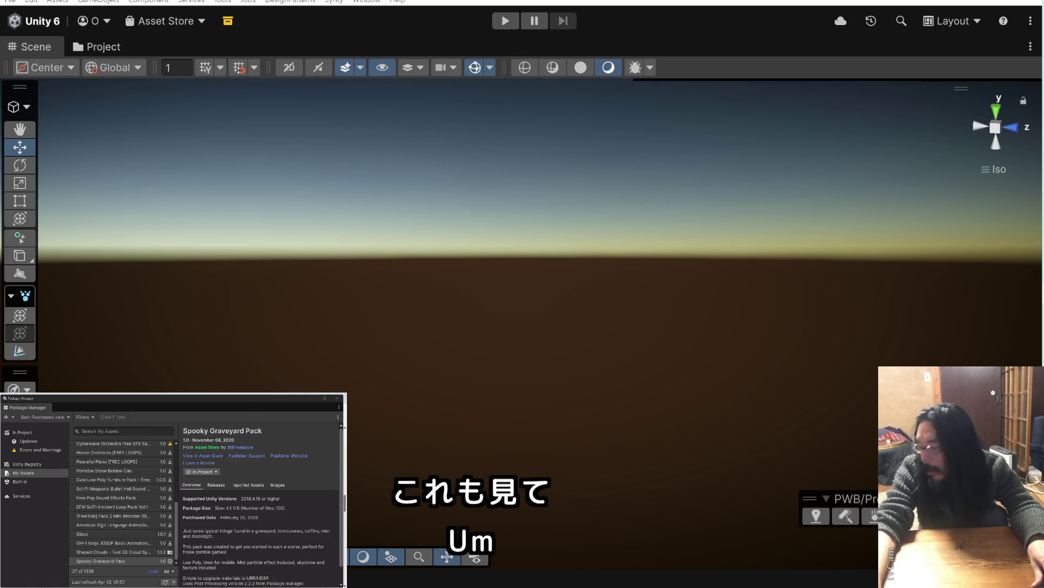
key("ctrl+z")
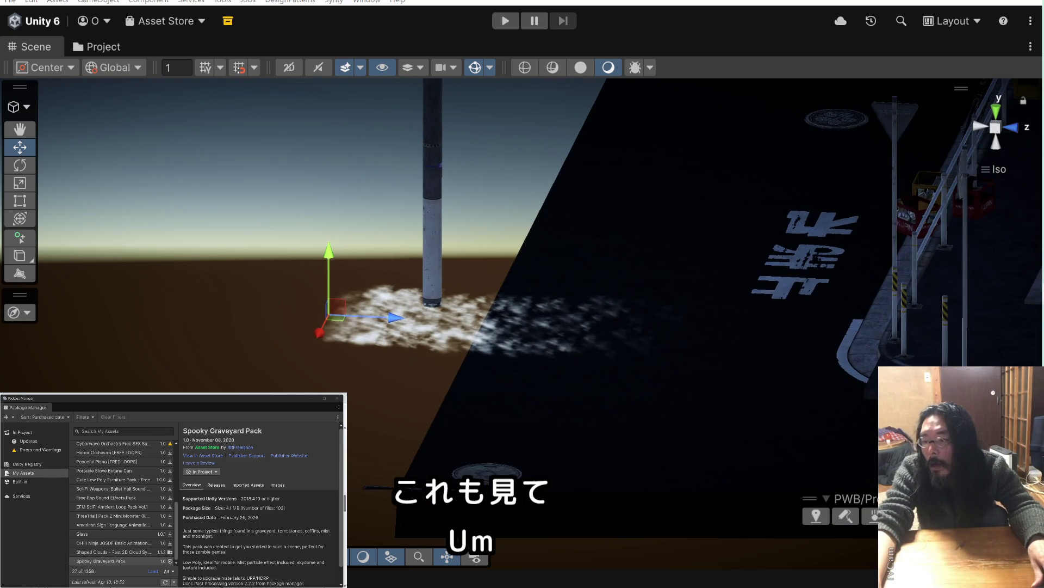
mouse_move(770, 554)
left_mouse_down()
mouse_move(573, 349)
mouse_move(591, 442)
left_mouse_up()
scroll(591, 442, "down", 10)
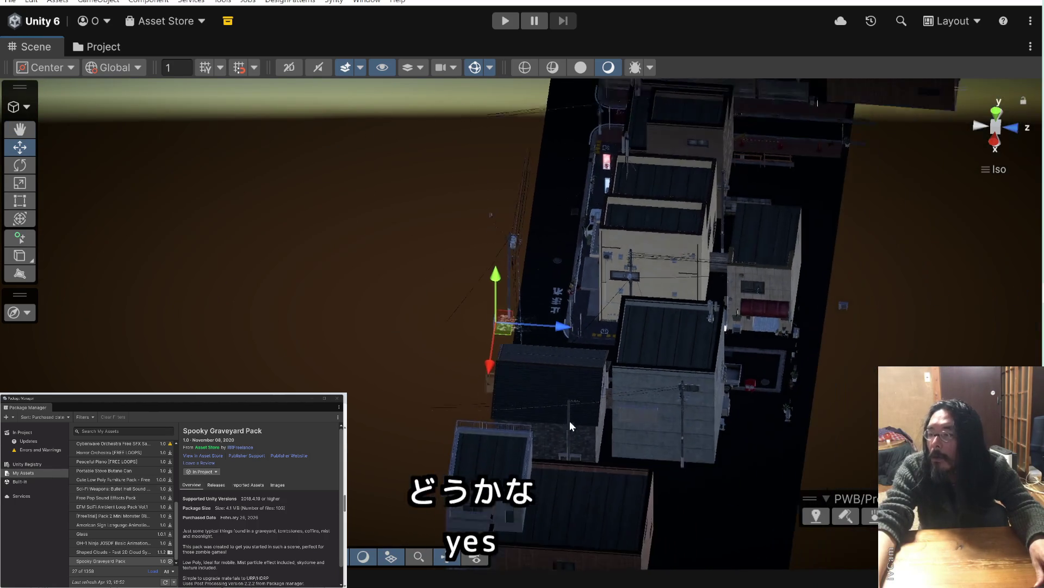
scroll(572, 413, "down", 2)
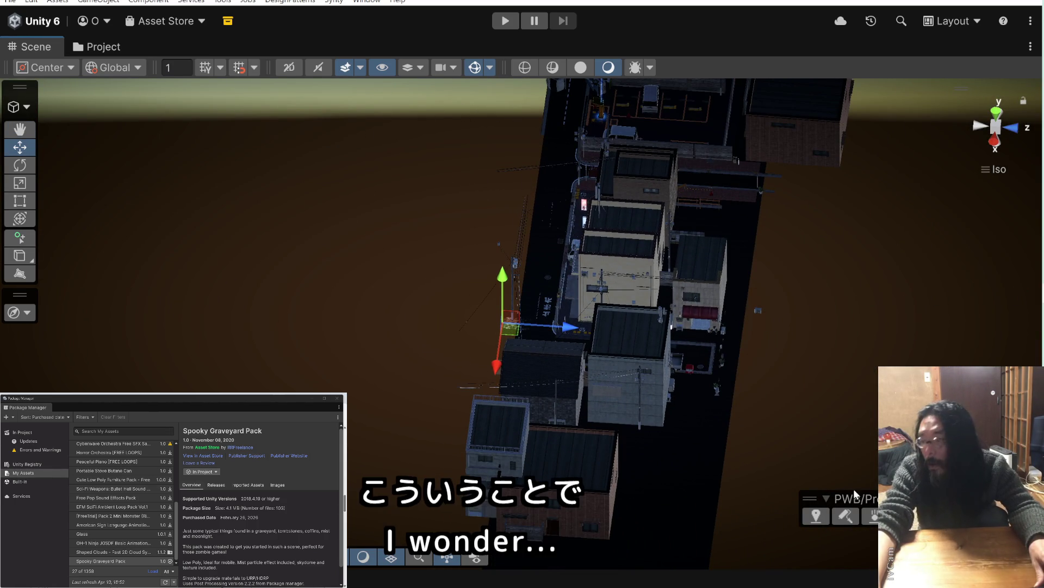
scroll(783, 426, "down", 2)
left_click_drag(783, 426, 709, 409)
Drag the fog emitter across the block to the street beside the red vertical sign
mouse_move(521, 376)
left_mouse_down()
mouse_move(829, 251)
mouse_move(788, 228)
left_mouse_up()
scroll(722, 424, "up", 8)
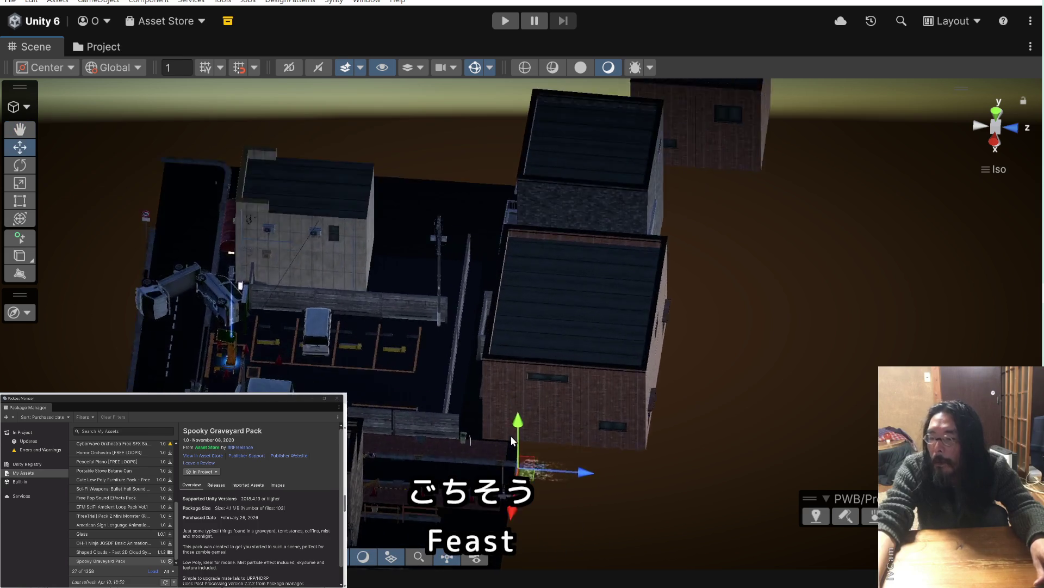
scroll(720, 419, "down", 5)
scroll(759, 295, "up", 6)
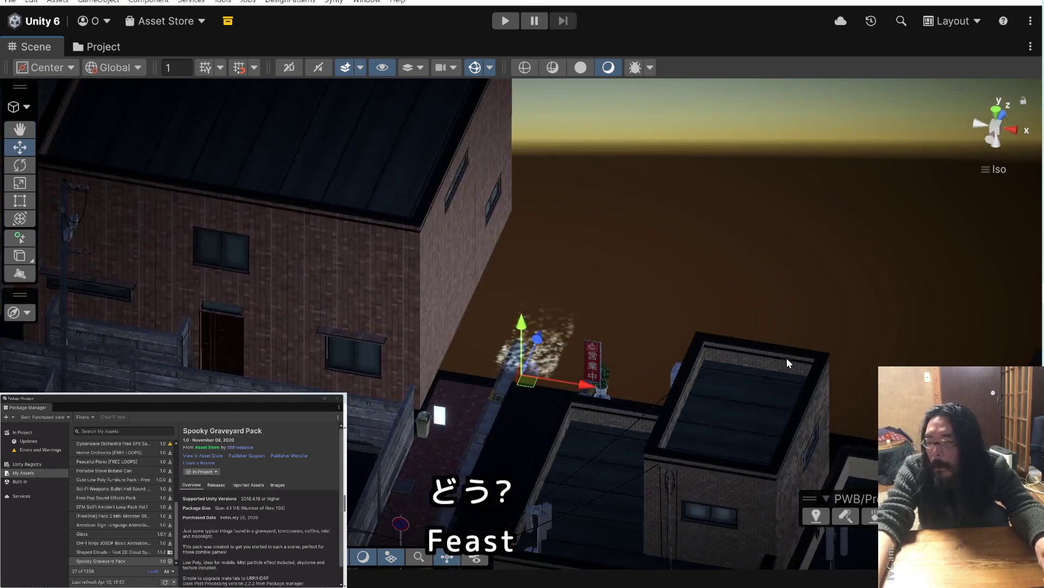
left_click_drag(787, 357, 693, 331)
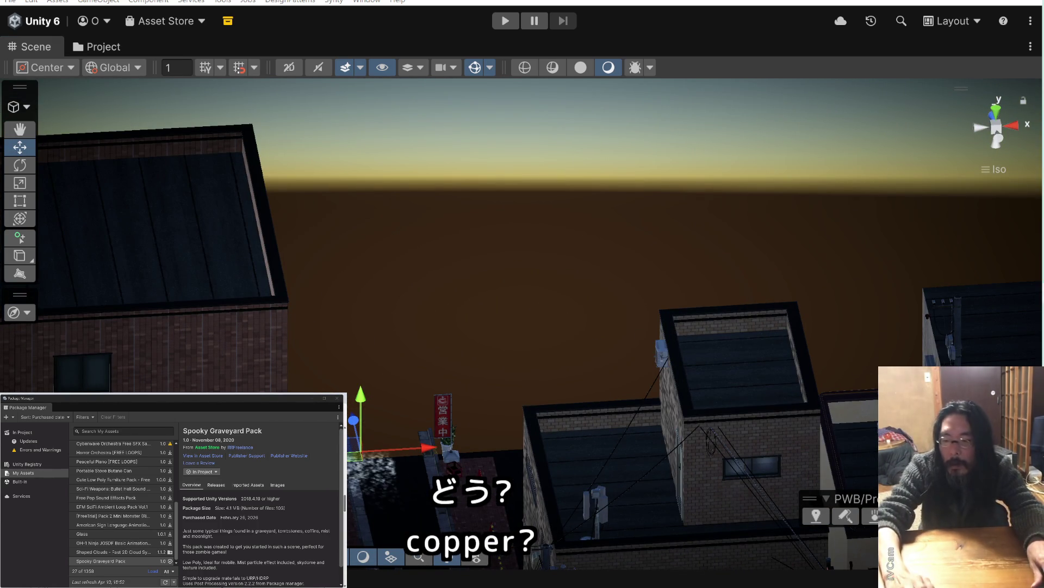
mouse_move(510, 355)
left_mouse_down()
mouse_move(411, 361)
mouse_move(504, 355)
mouse_move(458, 399)
mouse_move(631, 385)
left_mouse_up()
Shift the fog emitter up and along the alley beside the building, then close Package Manager
left_click_drag(632, 316, 653, 309)
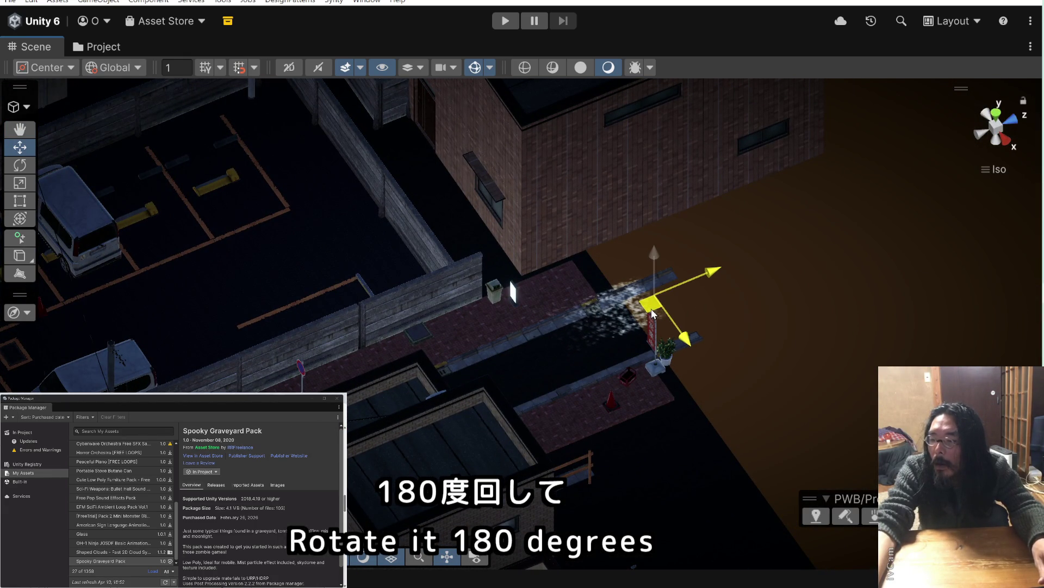
mouse_move(643, 365)
left_mouse_down()
mouse_move(553, 283)
mouse_move(613, 399)
mouse_move(469, 251)
mouse_move(517, 292)
left_mouse_up()
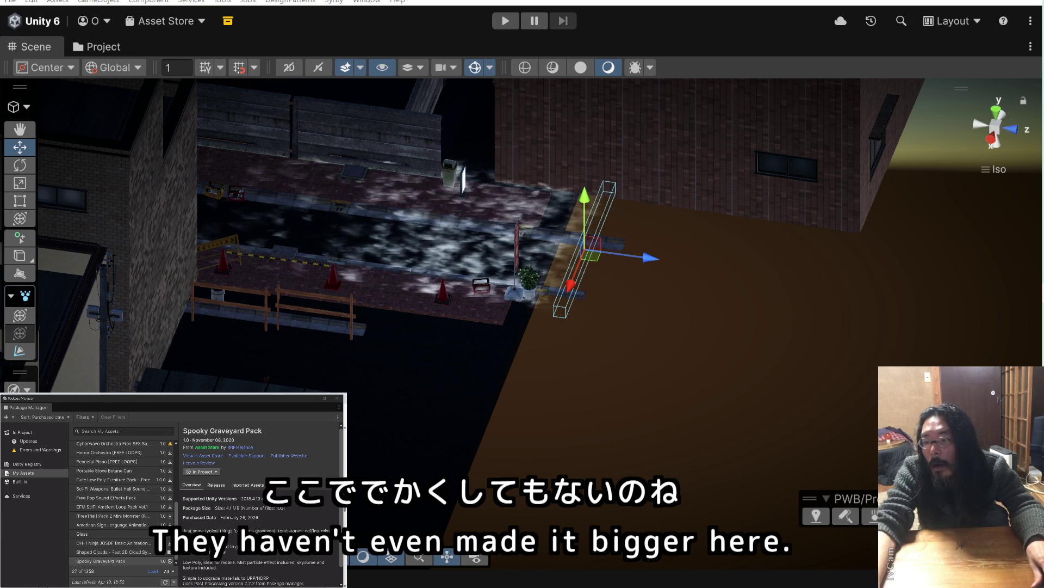
left_click_drag(654, 259, 748, 277)
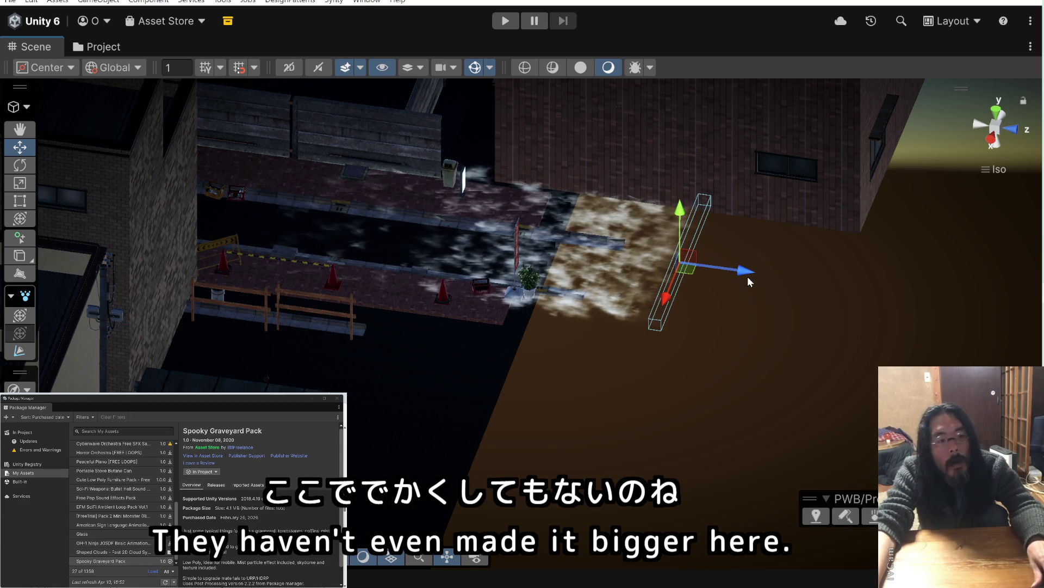
left_click(336, 398)
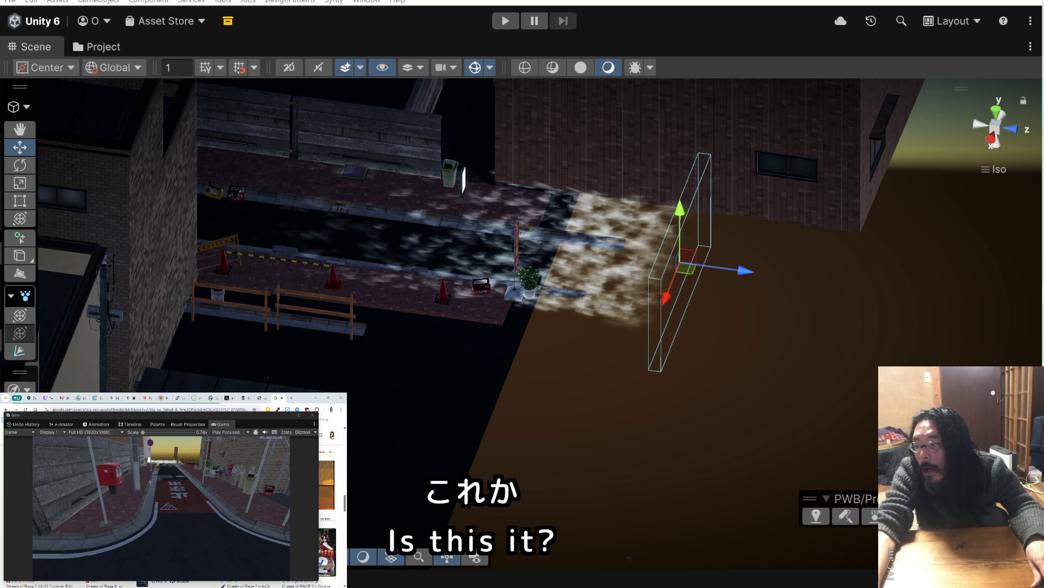
mouse_move(544, 243)
left_mouse_down()
mouse_move(645, 243)
mouse_move(657, 215)
left_mouse_up()
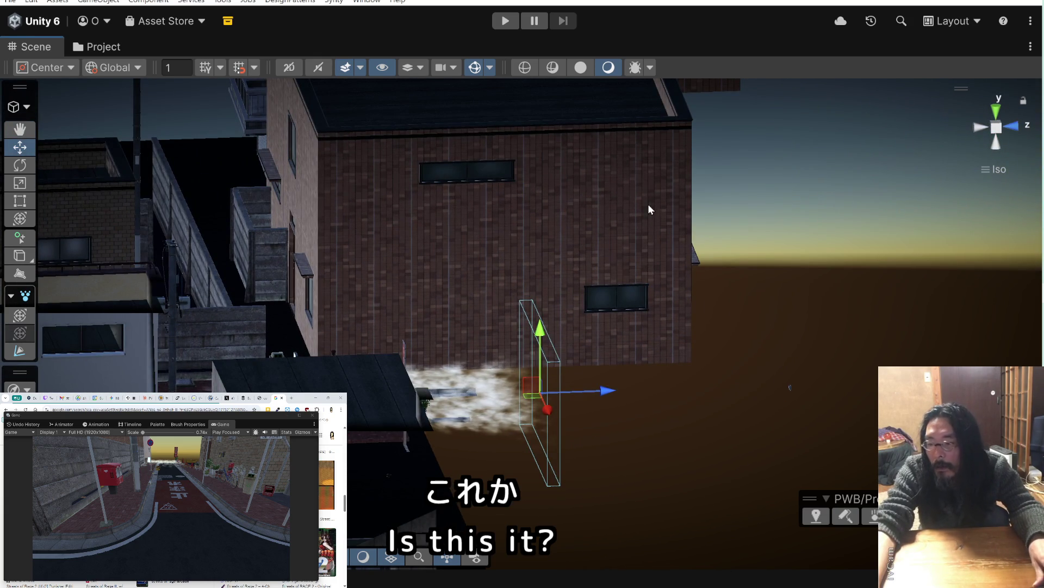
mouse_move(546, 330)
left_mouse_down()
mouse_move(547, 283)
mouse_move(547, 296)
left_mouse_up()
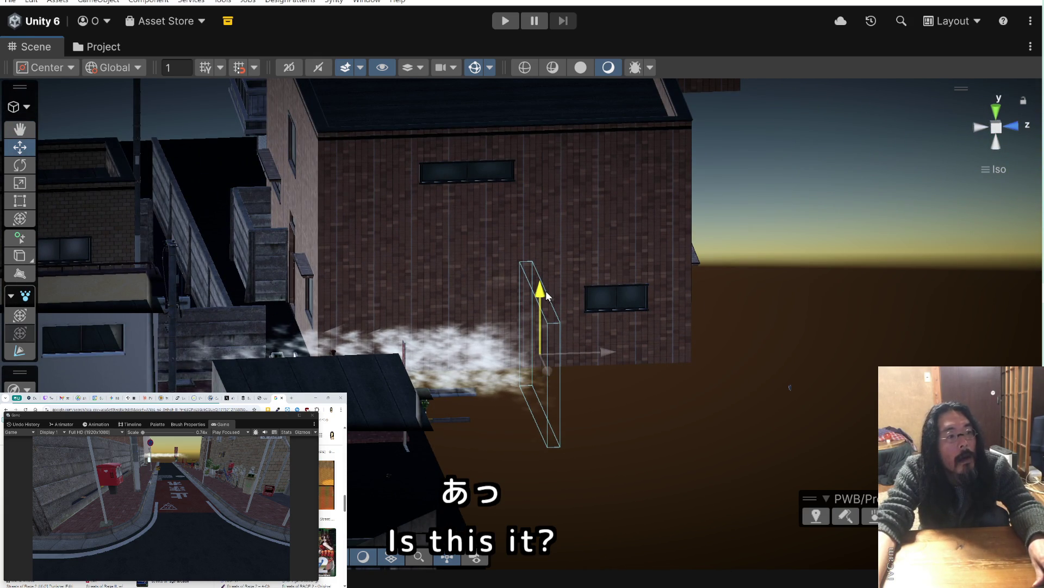
key("ctrl+z")
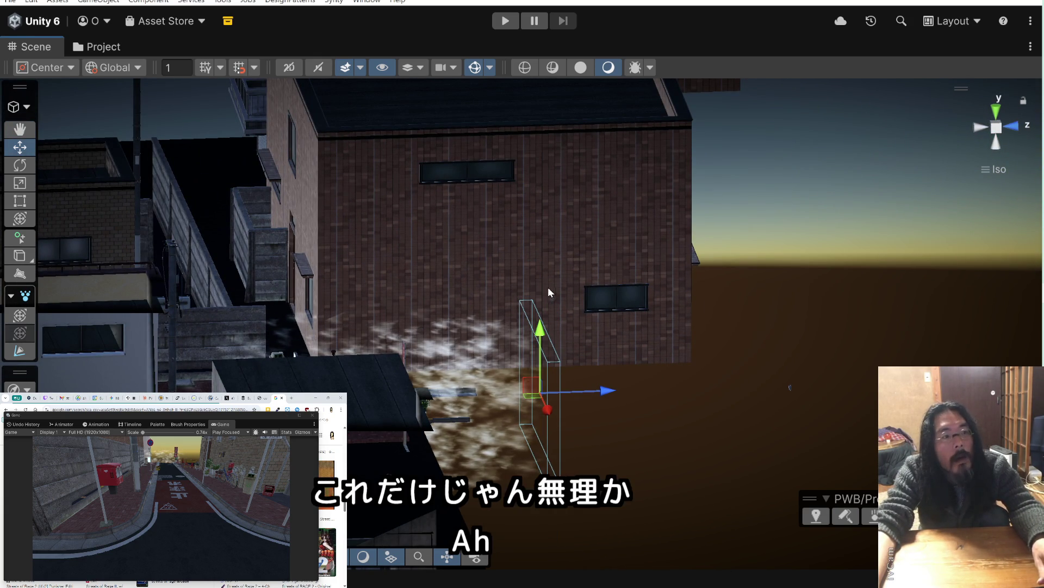
mouse_move(591, 297)
left_mouse_down()
mouse_move(593, 245)
mouse_move(593, 259)
left_mouse_up()
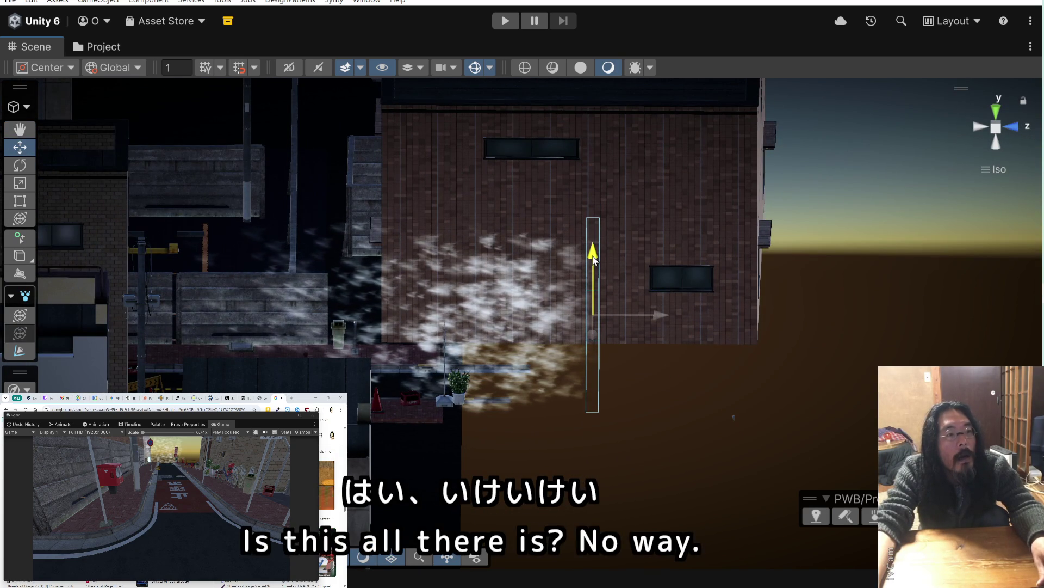
mouse_move(538, 284)
left_mouse_down()
mouse_move(548, 303)
mouse_move(493, 301)
mouse_move(571, 292)
mouse_move(450, 266)
mouse_move(573, 272)
left_mouse_up()
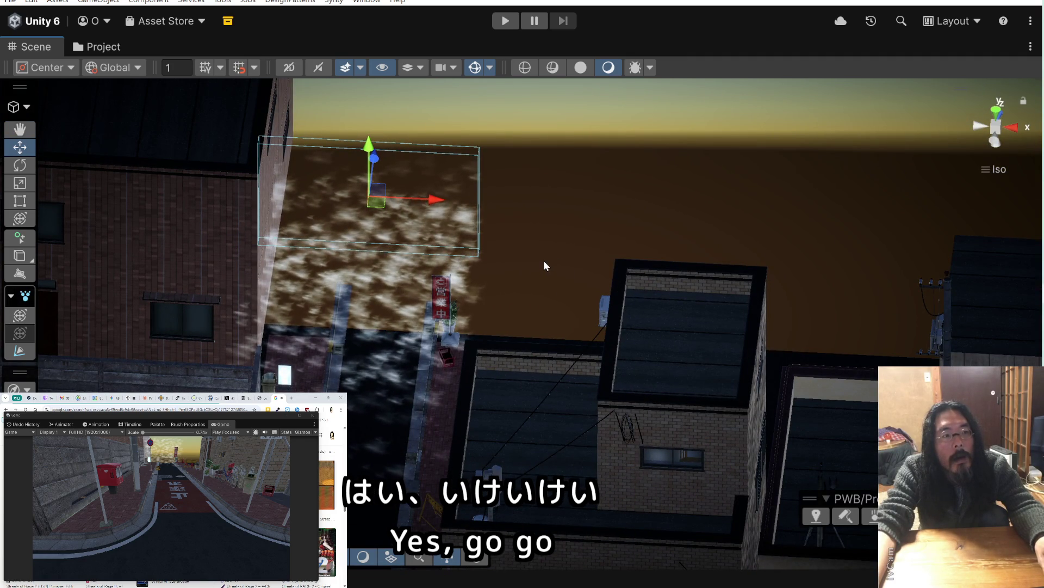
mouse_move(544, 263)
left_mouse_down()
mouse_move(430, 186)
mouse_move(479, 278)
left_mouse_up()
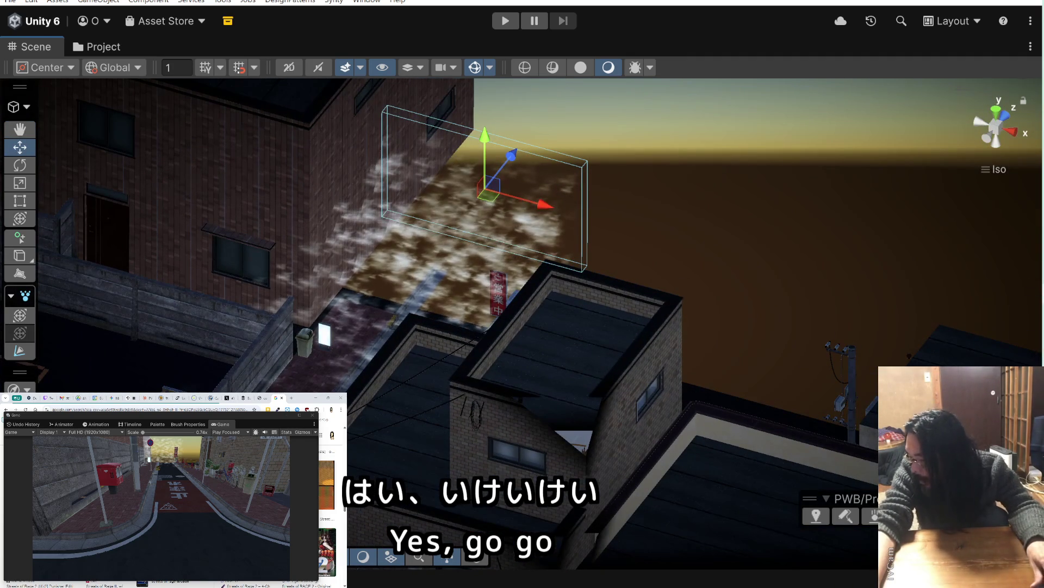